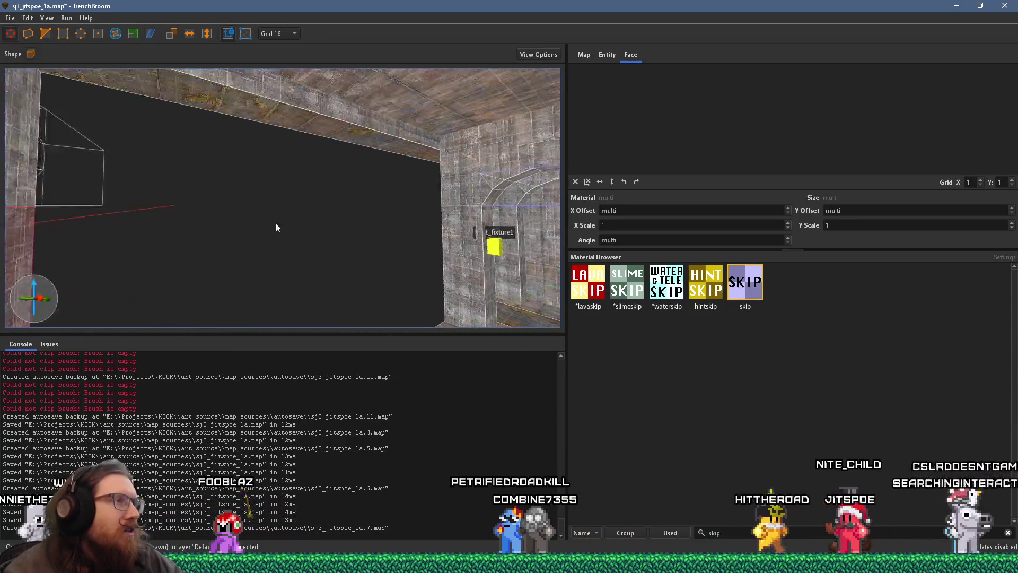
Step: Select the ceiling beam brush and widen it by 64 units
click(262, 215)
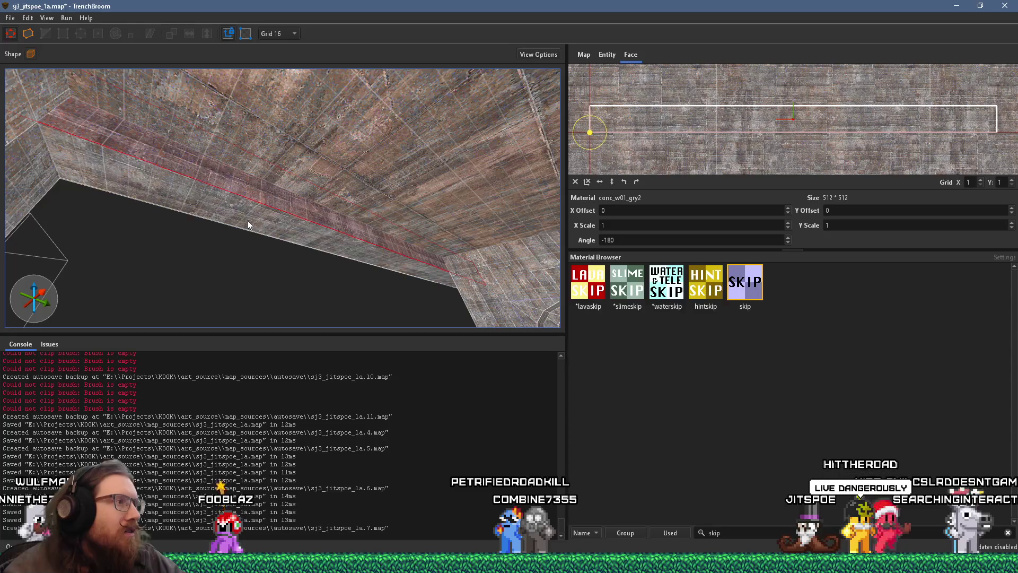
click(247, 220)
mouse_move(224, 225)
mouse_down()
mouse_move(470, 208)
mouse_move(129, 86)
mouse_move(244, 182)
mouse_move(186, 140)
mouse_move(178, 205)
mouse_up()
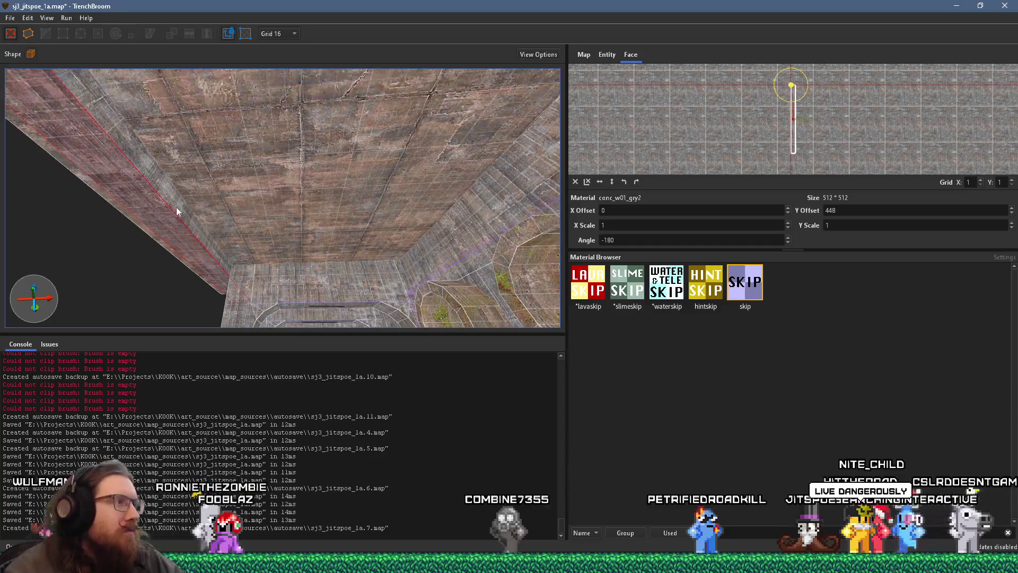
click(175, 208)
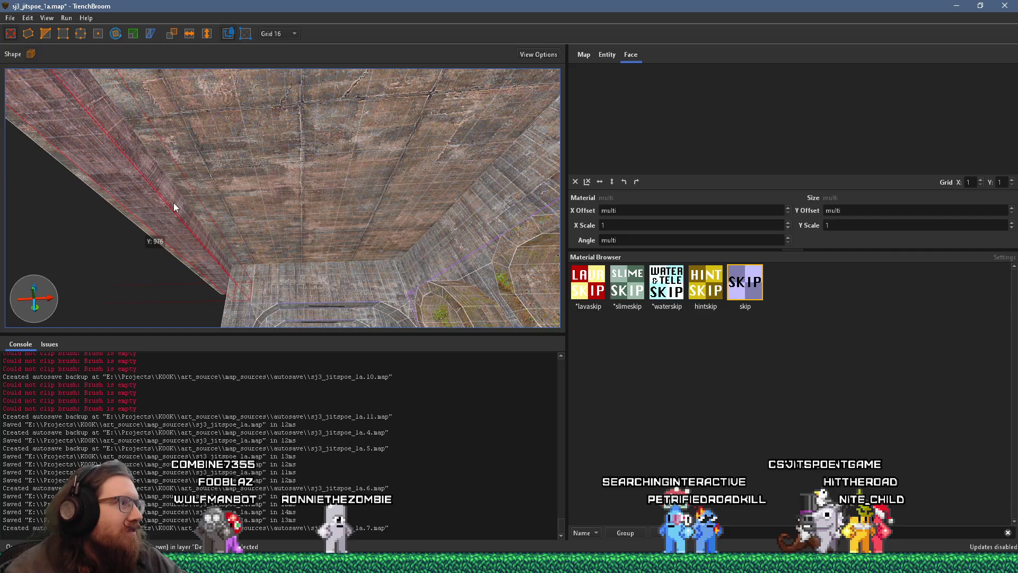
drag(167, 208, 197, 203)
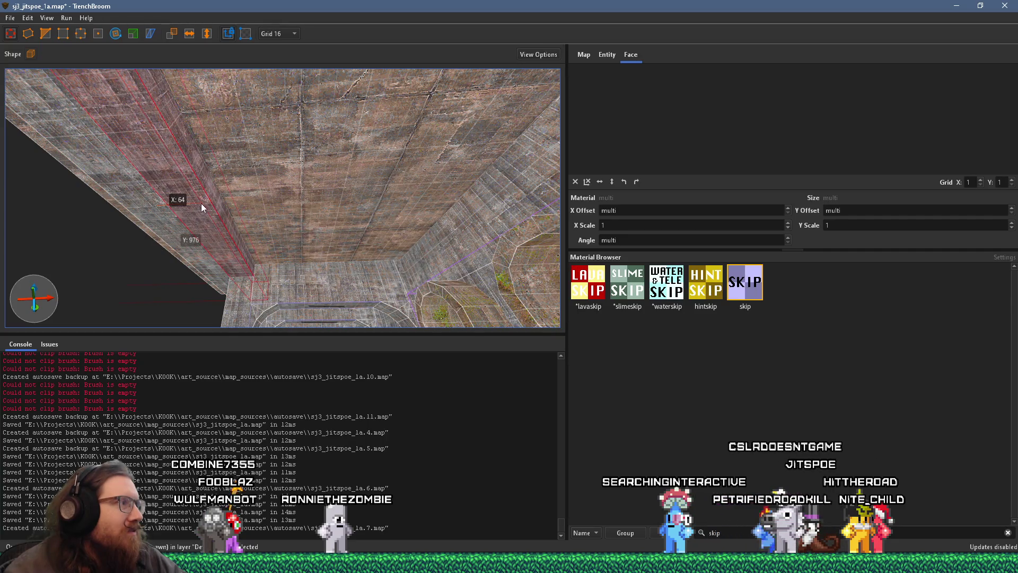
Step: Rotate the beam so it runs diagonally across the ceiling
scroll(193, 180, up, 5)
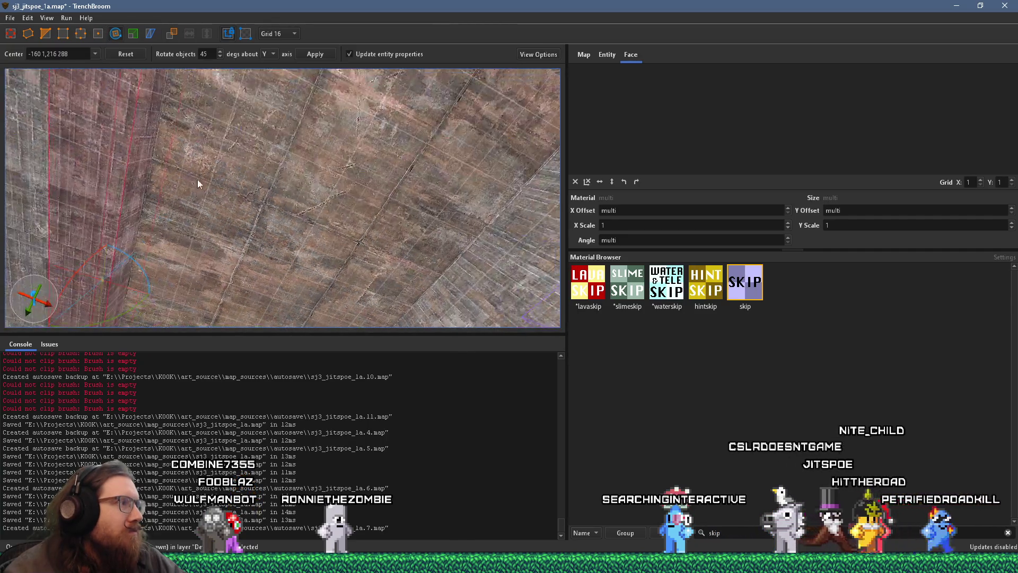
mouse_move(188, 237)
mouse_down()
mouse_move(230, 303)
mouse_move(213, 326)
mouse_up()
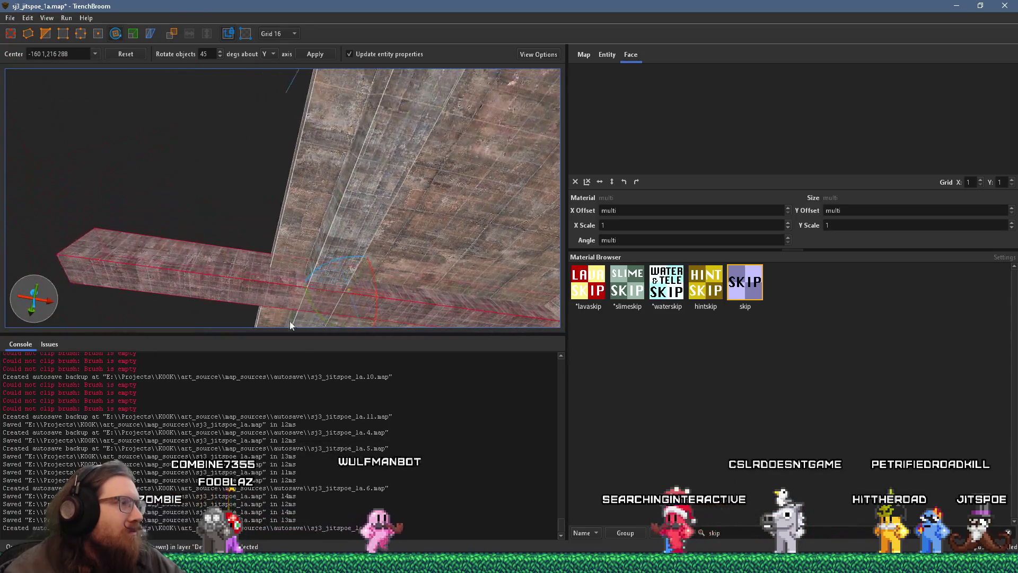
click(13, 33)
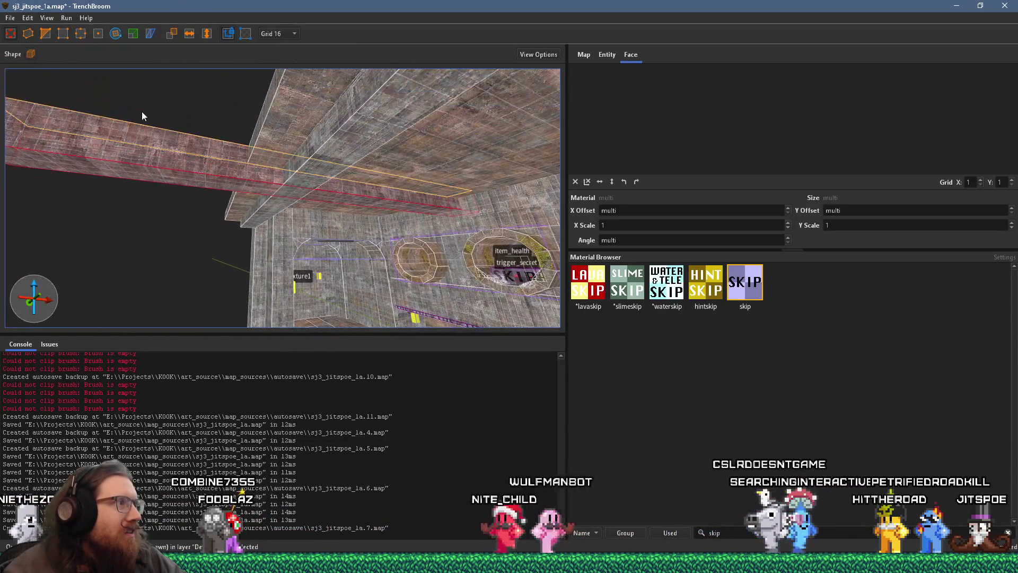
Step: Move the tall ceiling brush along Y from -160 to -208, then deselect it
scroll(175, 144, up, 5)
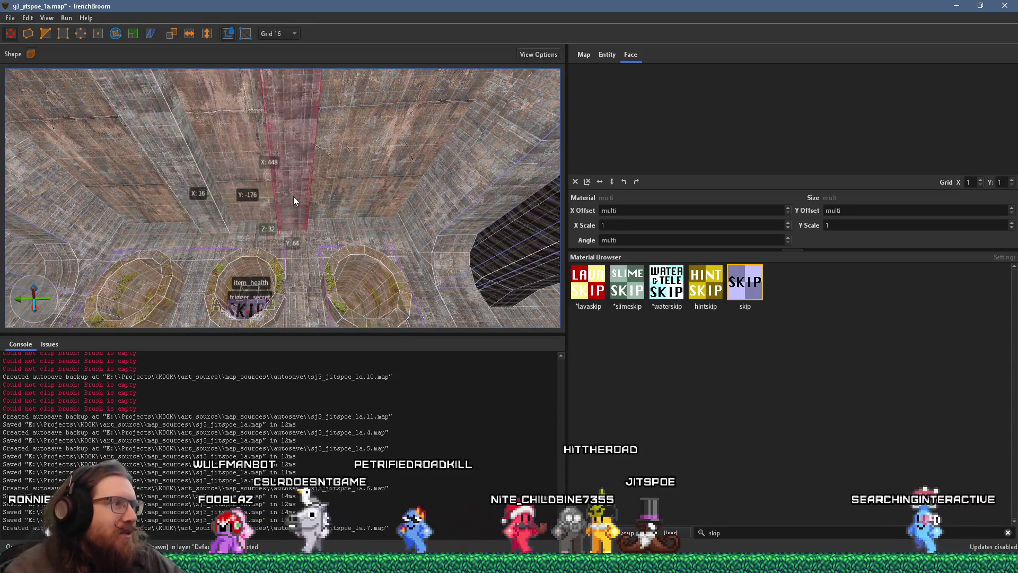
drag(291, 200, 315, 194)
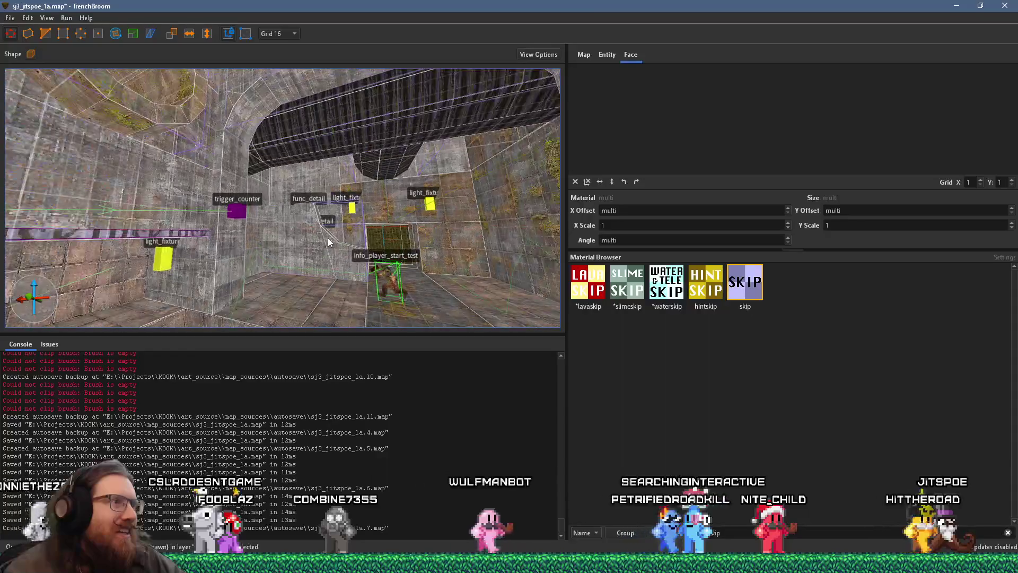
key(Escape)
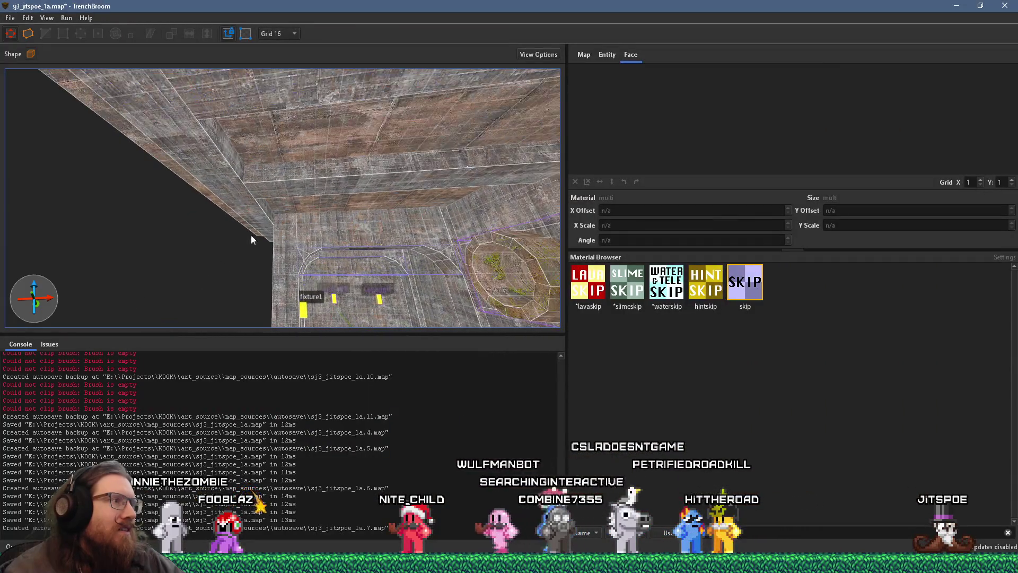
Step: Move the ceiling brushes onto the diagonal beam and shorten the long beam from 896 to 352 units
click(290, 183)
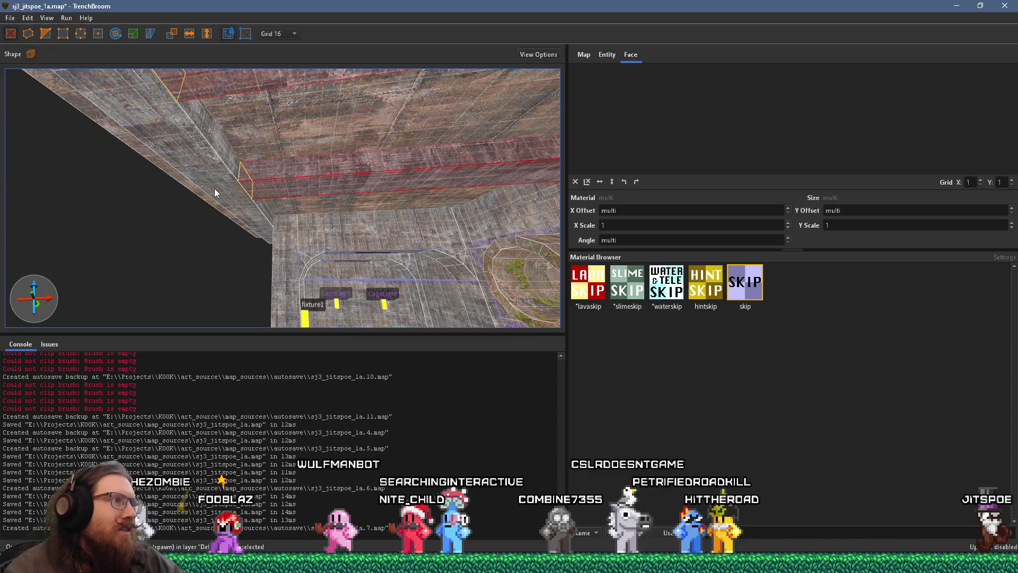
mouse_move(238, 197)
mouse_down()
mouse_move(229, 217)
mouse_move(246, 195)
mouse_move(363, 135)
mouse_move(326, 192)
mouse_move(281, 126)
mouse_up()
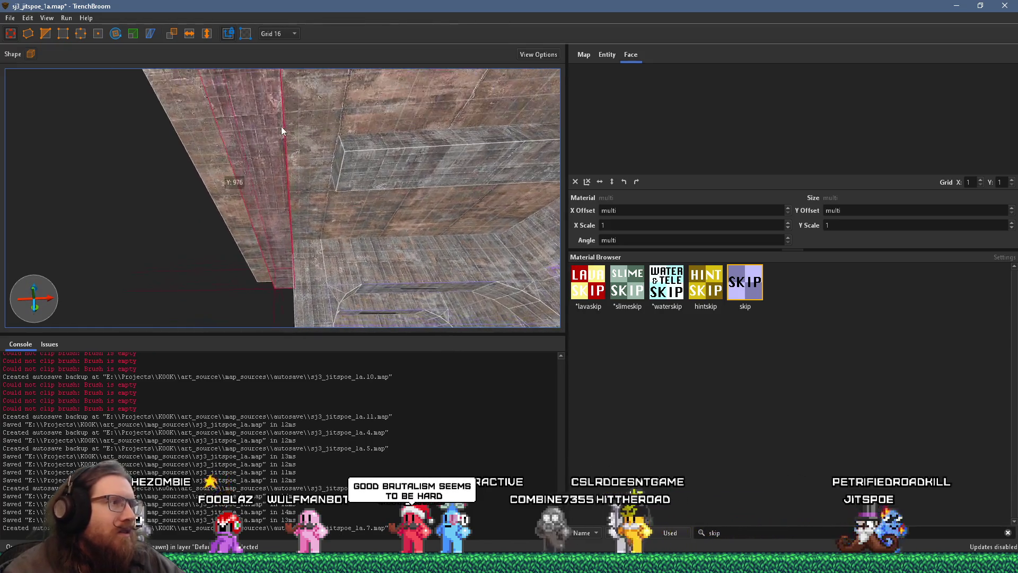
mouse_move(281, 181)
mouse_down()
mouse_move(422, 197)
mouse_move(400, 234)
mouse_move(455, 216)
mouse_move(326, 222)
mouse_move(260, 195)
mouse_move(254, 320)
mouse_move(501, 195)
mouse_up()
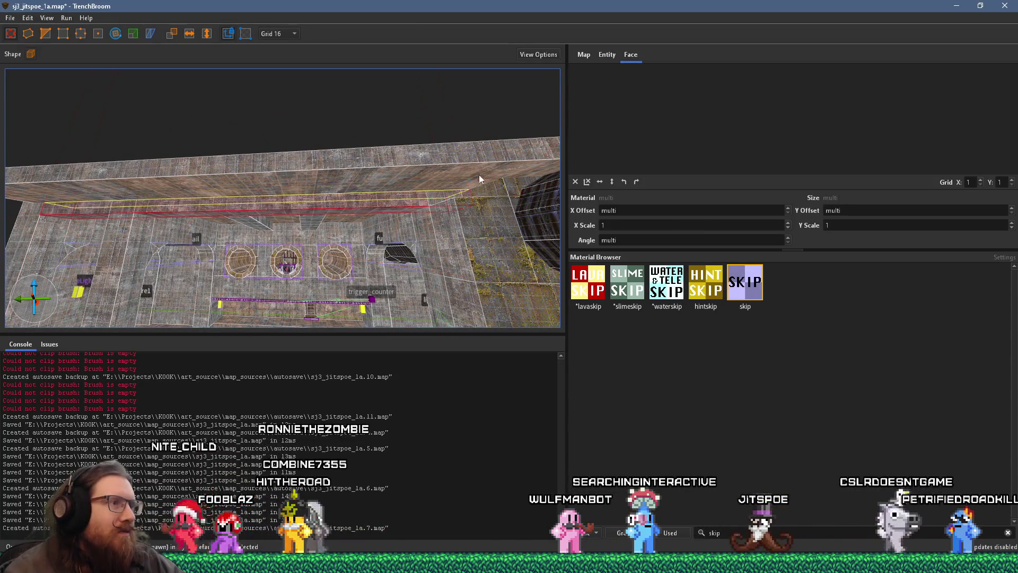
mouse_move(438, 206)
mouse_down()
mouse_move(468, 214)
mouse_move(236, 224)
mouse_up()
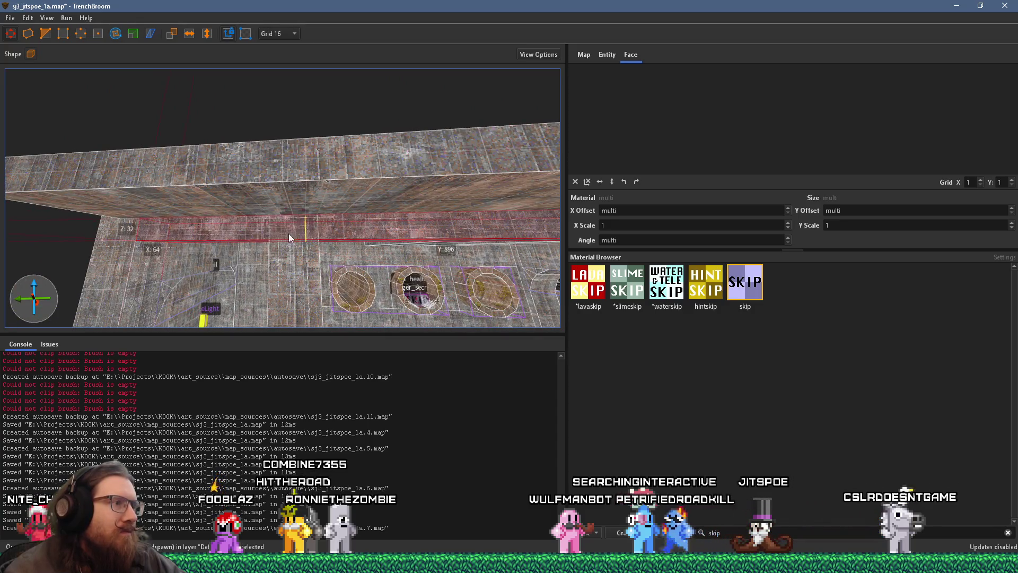
mouse_move(309, 237)
mouse_down()
mouse_move(257, 225)
mouse_move(329, 230)
mouse_up()
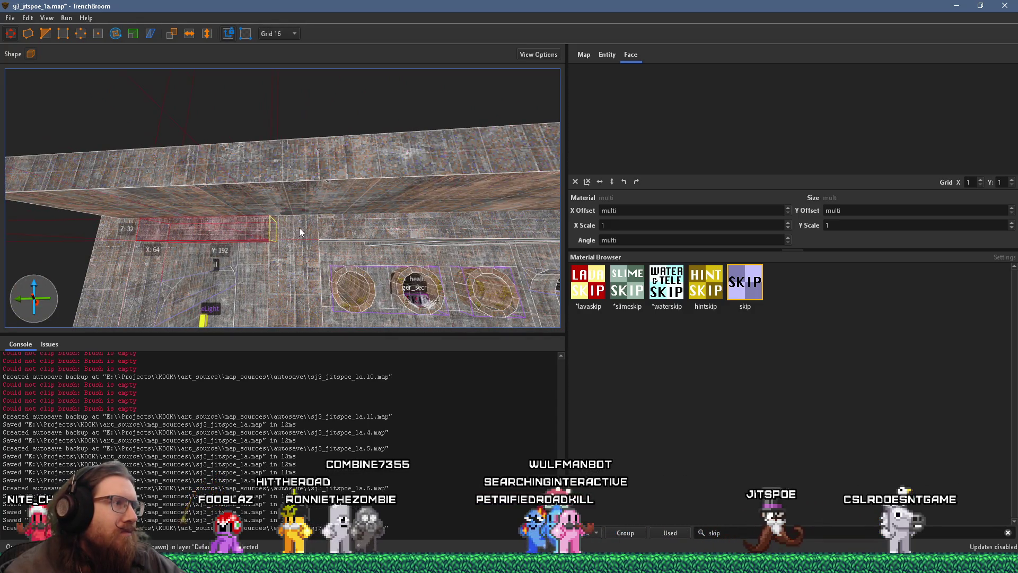
key(Escape)
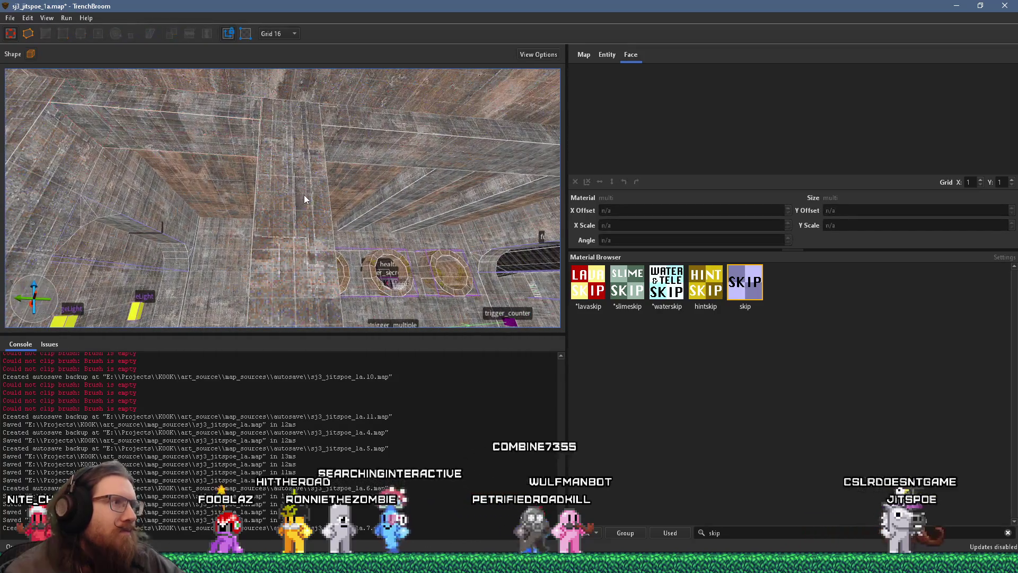
Step: Fly the 3D view into the staircase room and select the func_detail stairs brush
mouse_move(306, 253)
mouse_down()
mouse_move(262, 165)
mouse_move(180, 227)
mouse_up()
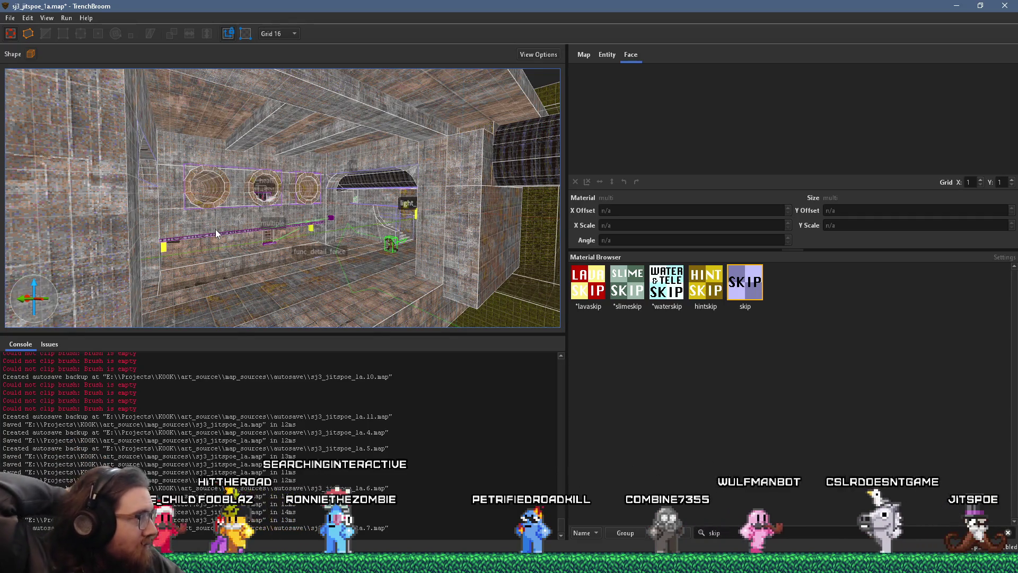
mouse_move(217, 232)
mouse_down()
mouse_move(307, 260)
mouse_move(253, 237)
mouse_up()
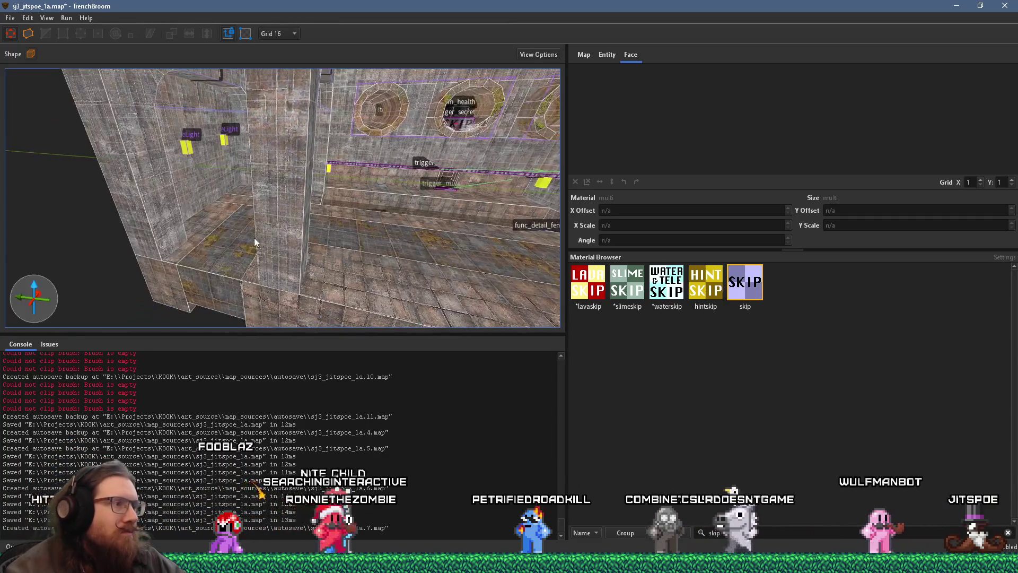
mouse_move(190, 247)
mouse_down()
mouse_move(347, 221)
mouse_move(419, 192)
mouse_move(406, 192)
mouse_up()
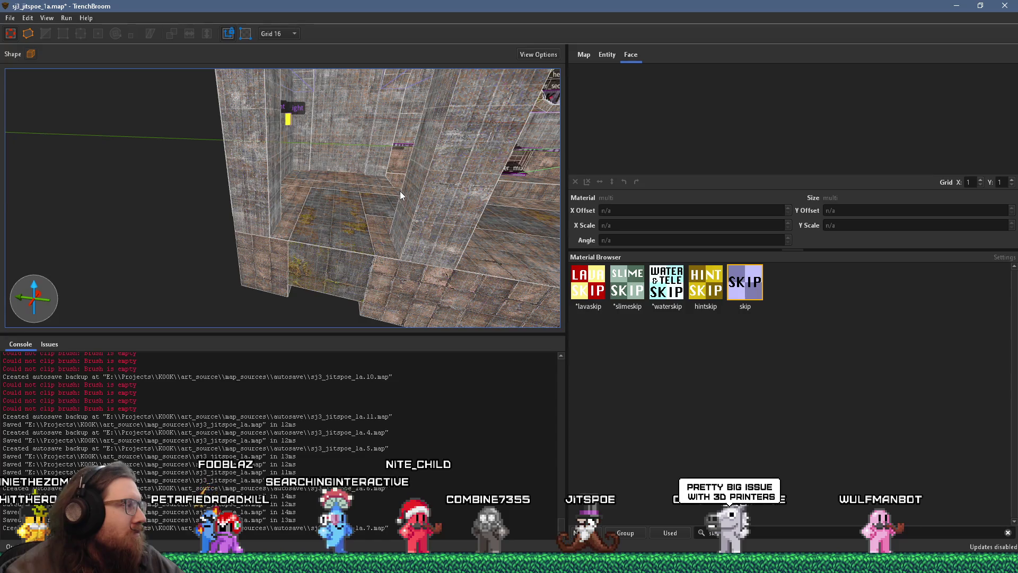
scroll(335, 176, up, 10)
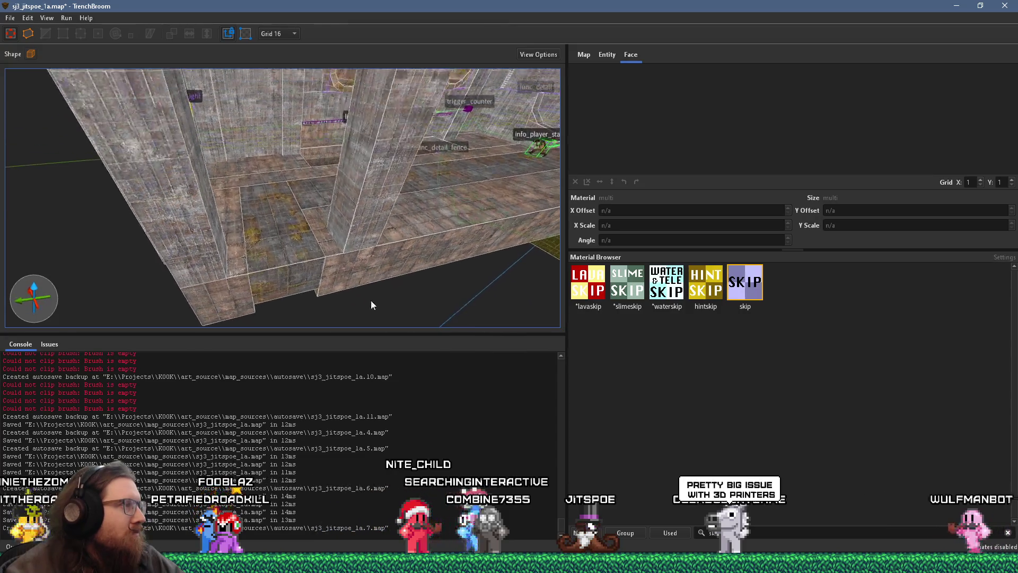
scroll(313, 233, down, 5)
scroll(330, 162, down, 8)
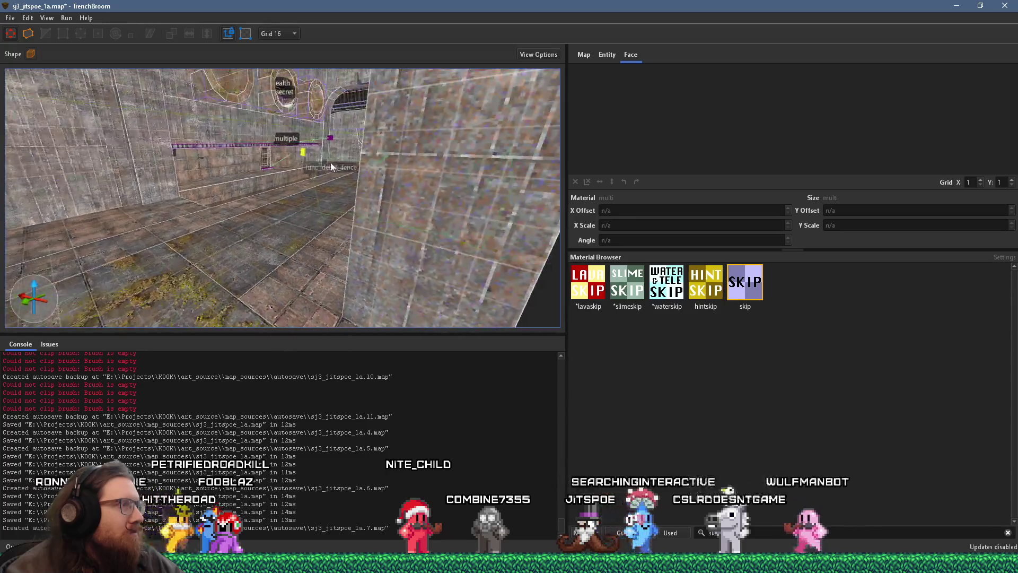
scroll(403, 238, up, 10)
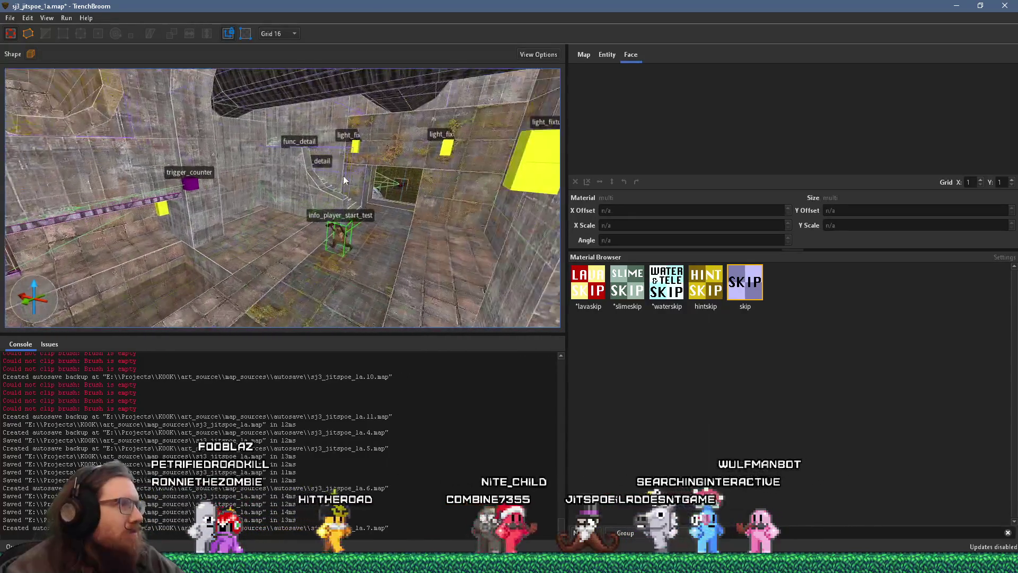
scroll(178, 235, up, 5)
click(218, 197)
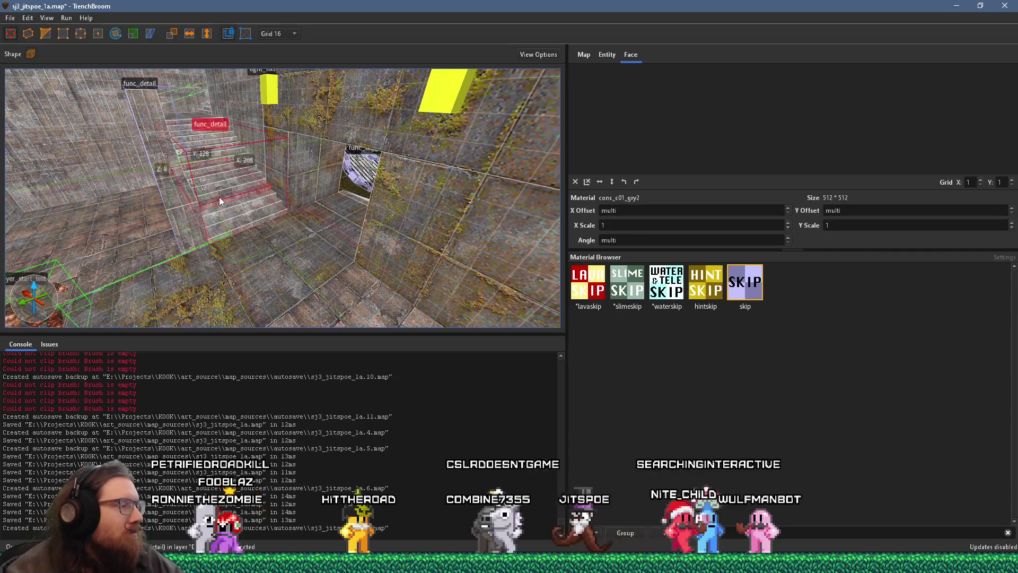
Step: Select the func_detail stair brushes from the front and clear the 'skip' material filter
scroll(230, 208, down, 10)
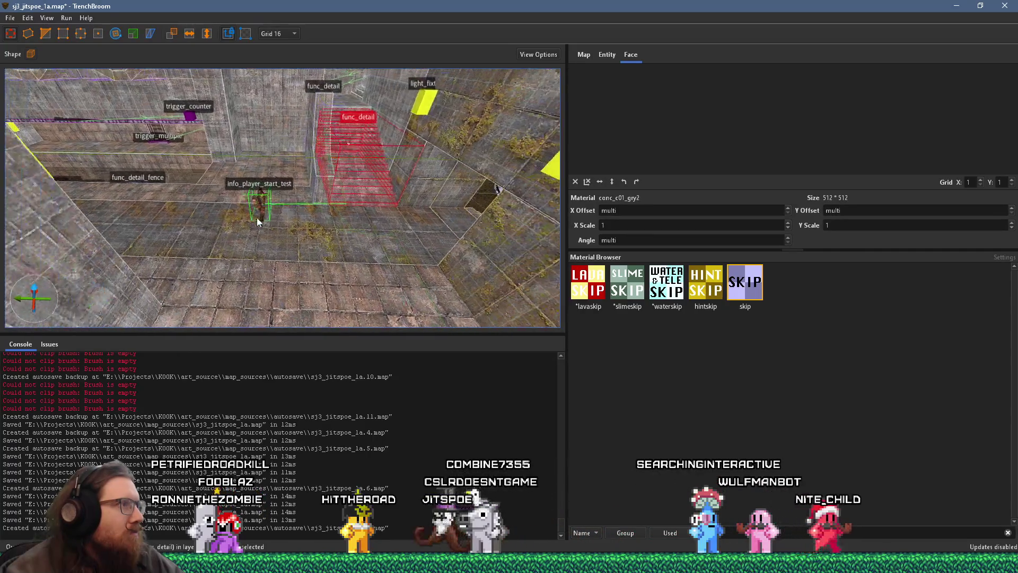
mouse_move(216, 287)
mouse_down()
mouse_move(422, 227)
mouse_move(444, 193)
mouse_up()
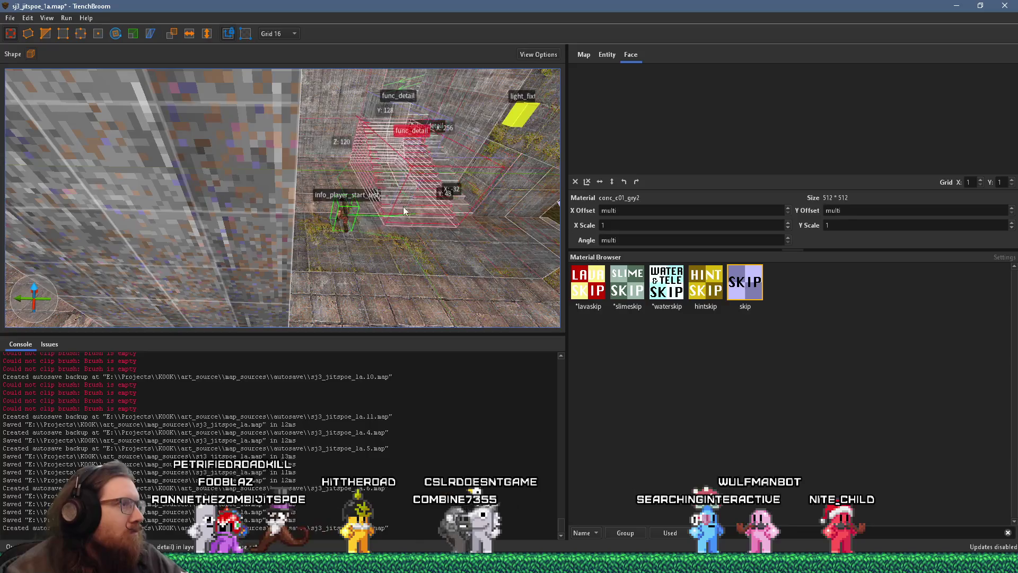
key(ctrl+u)
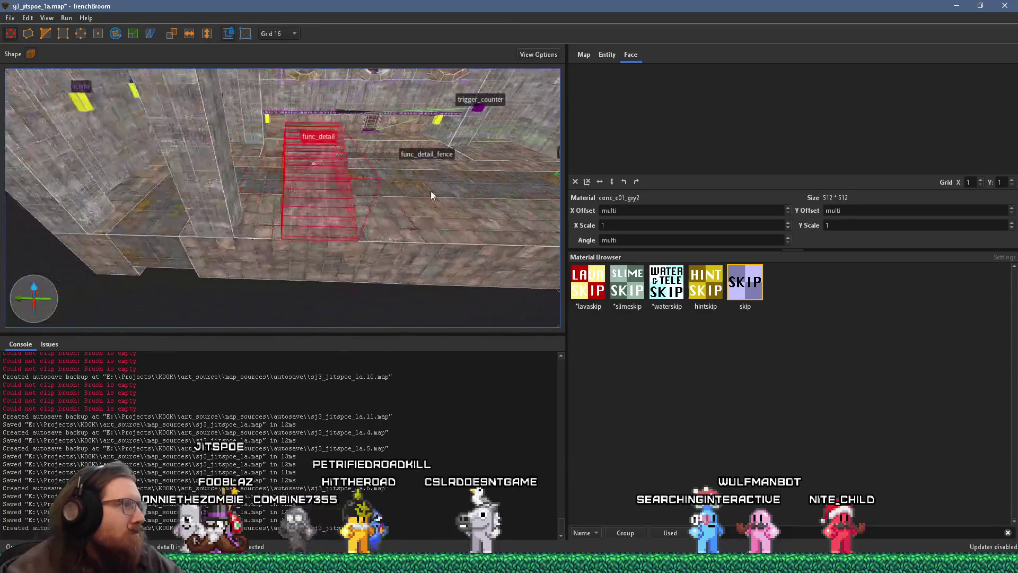
mouse_move(228, 246)
mouse_down()
mouse_move(180, 223)
mouse_move(192, 209)
mouse_move(208, 249)
mouse_up()
scroll(213, 241, up, 5)
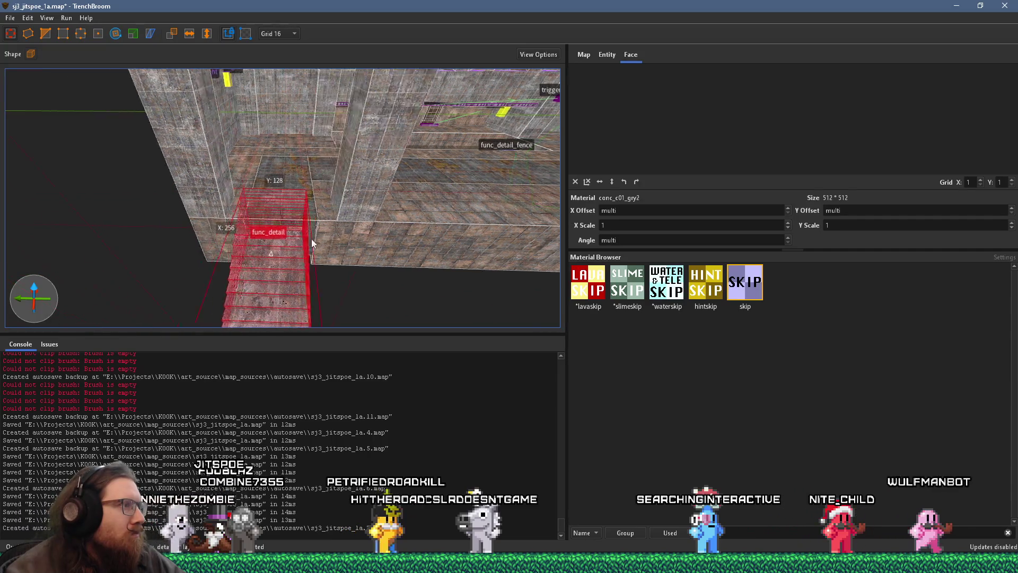
scroll(334, 243, down, 5)
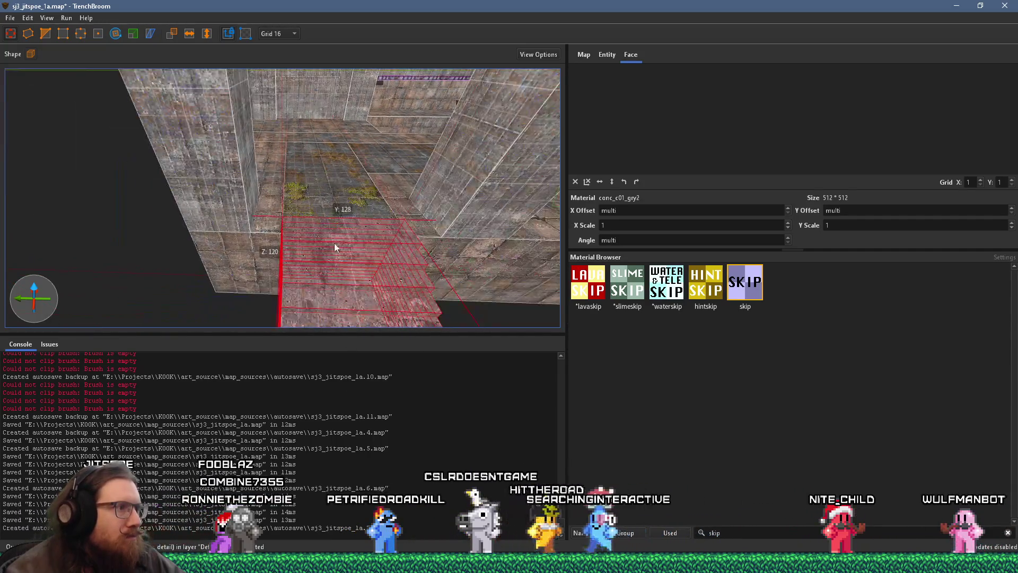
mouse_move(321, 266)
mouse_down()
mouse_move(400, 141)
mouse_move(294, 245)
mouse_move(362, 161)
mouse_move(350, 183)
mouse_move(259, 229)
mouse_move(255, 242)
mouse_up()
drag(317, 197, 288, 191)
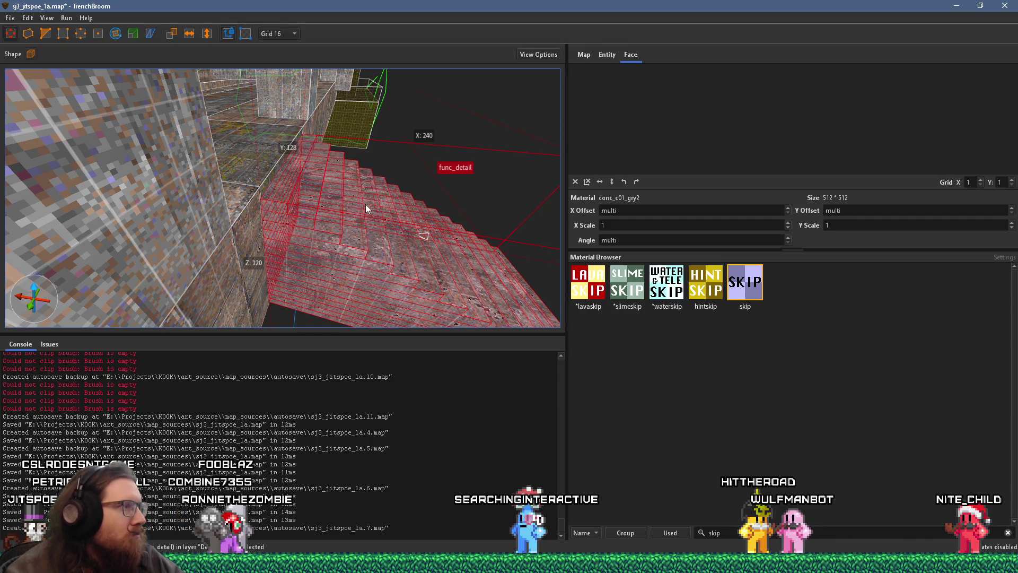
mouse_move(378, 217)
mouse_down()
mouse_move(389, 221)
mouse_move(260, 190)
mouse_move(302, 164)
mouse_move(437, 142)
mouse_move(377, 266)
mouse_move(325, 264)
mouse_move(354, 229)
mouse_move(153, 265)
mouse_move(149, 282)
mouse_move(262, 260)
mouse_move(215, 208)
mouse_move(251, 266)
mouse_move(225, 267)
mouse_up()
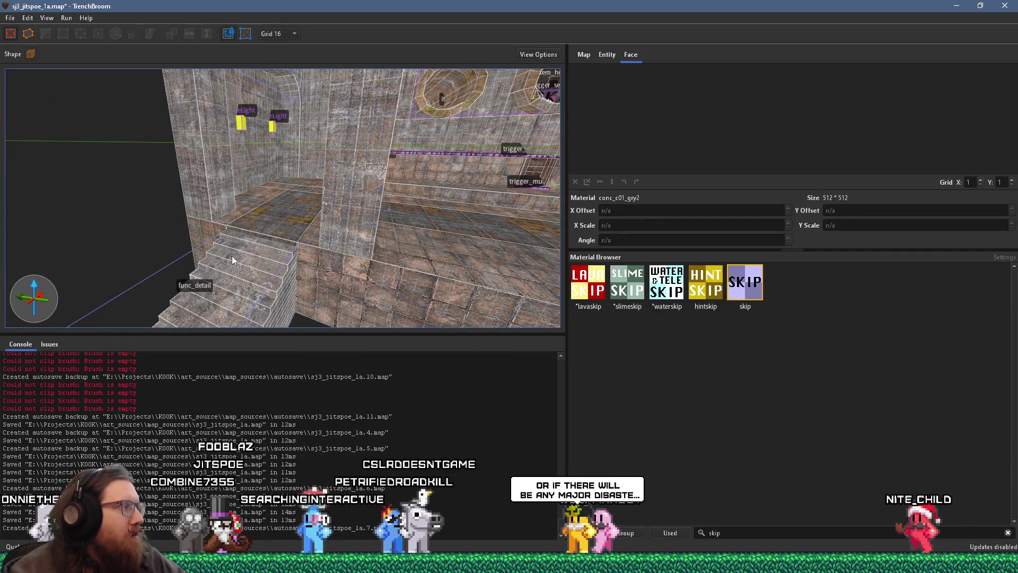
click(241, 276)
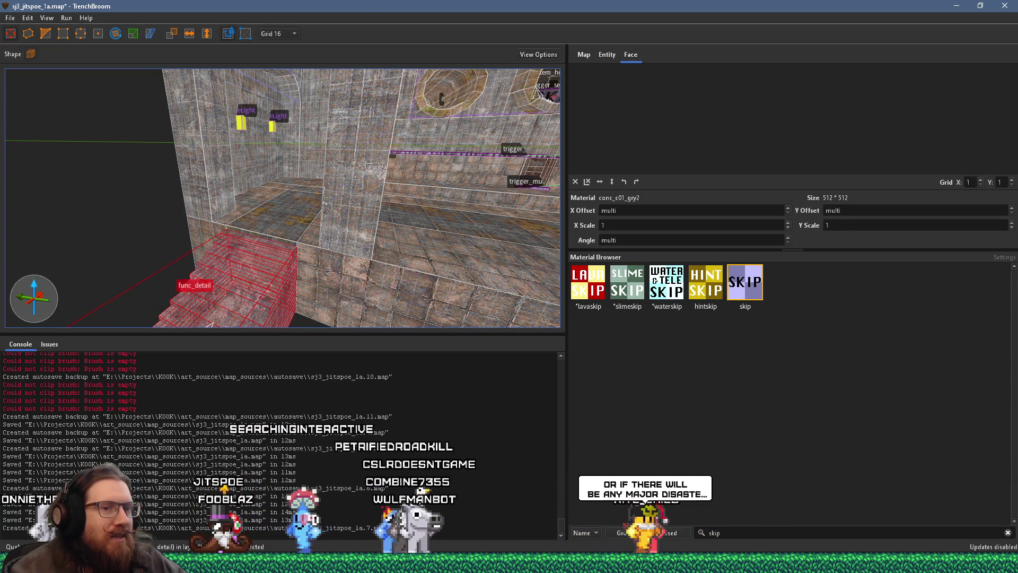
click(1007, 533)
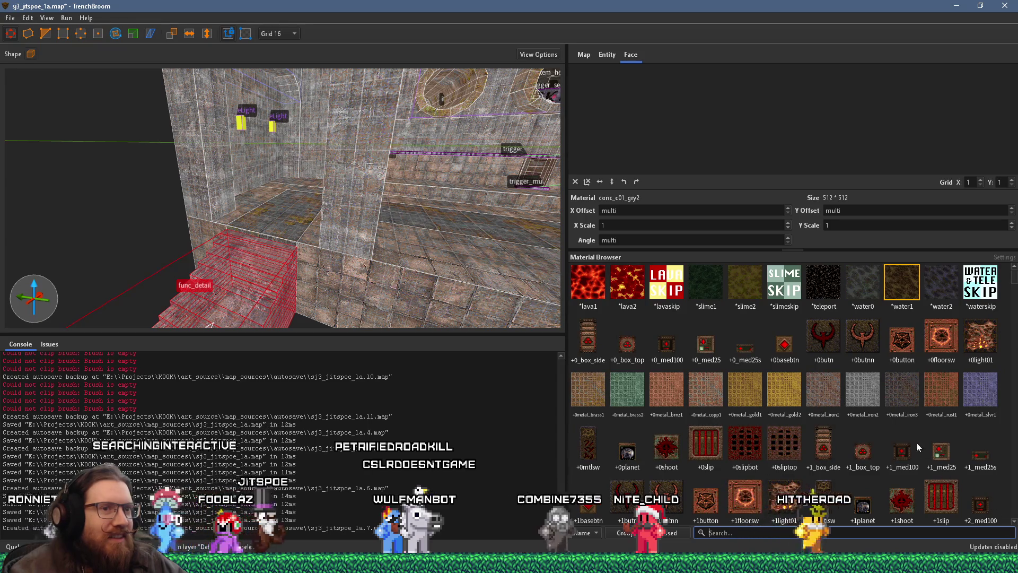
Step: Reselect the func_detail stair brushes and apply the conc_c01_gry3 material to them
scroll(908, 447, down, 15)
scroll(907, 446, down, 3)
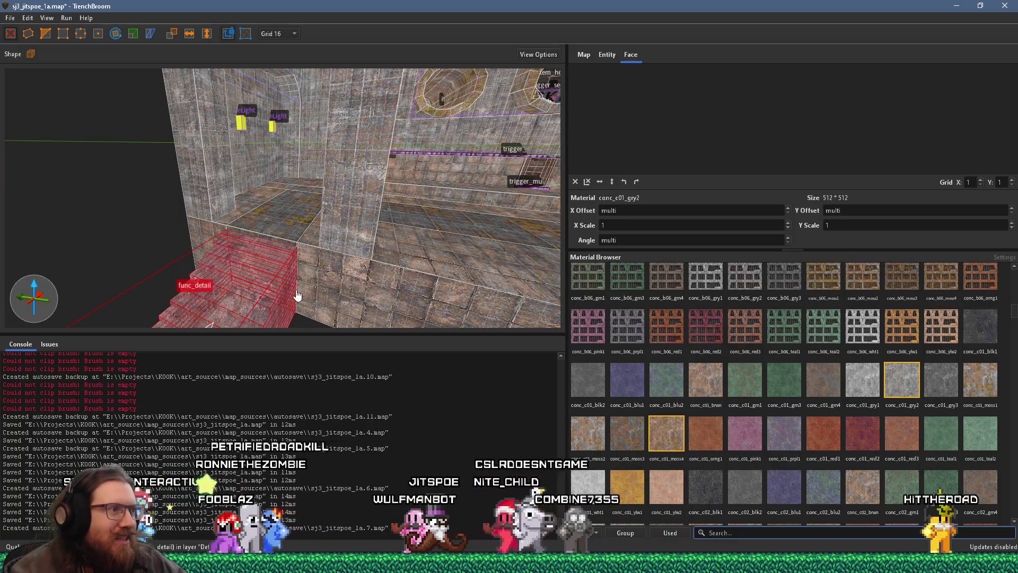
click(264, 316)
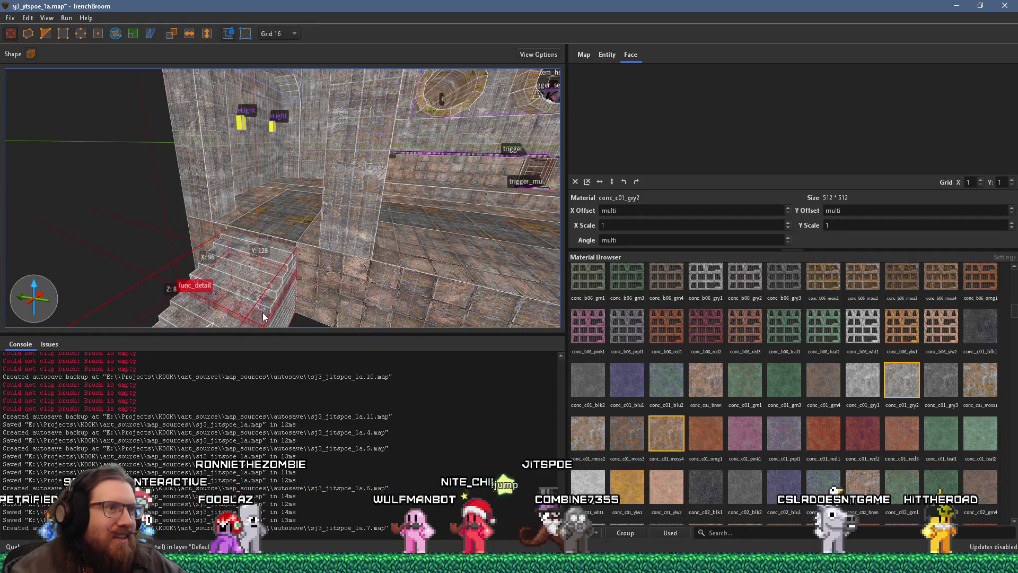
click(262, 313)
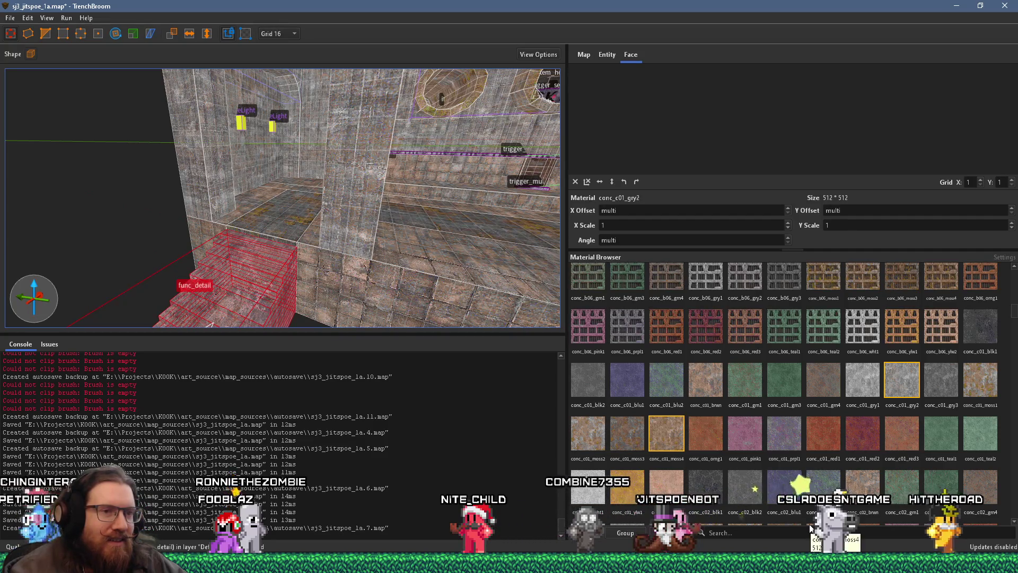
scroll(796, 446, down, 5)
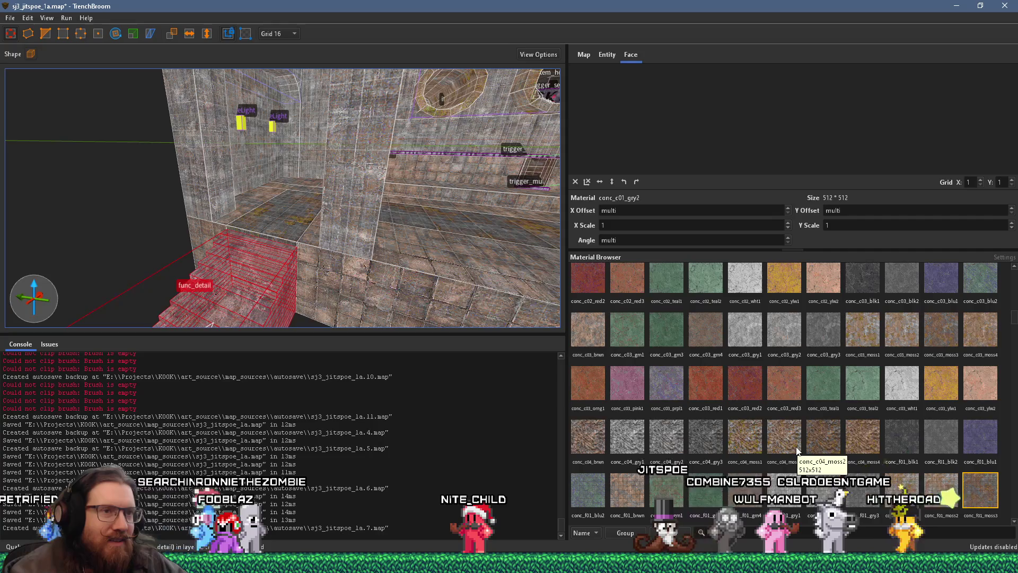
scroll(797, 449, up, 5)
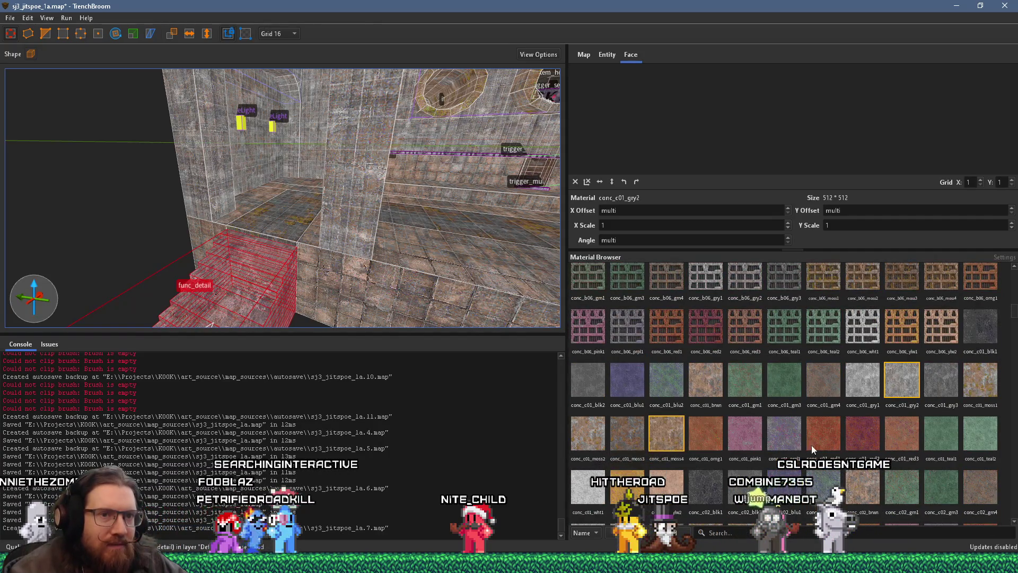
click(932, 392)
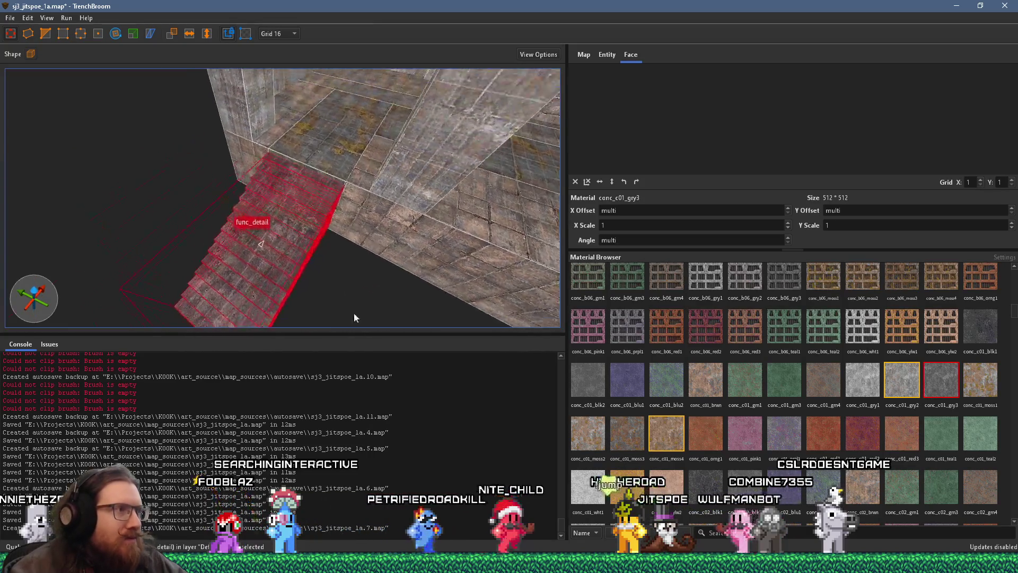
key(Escape)
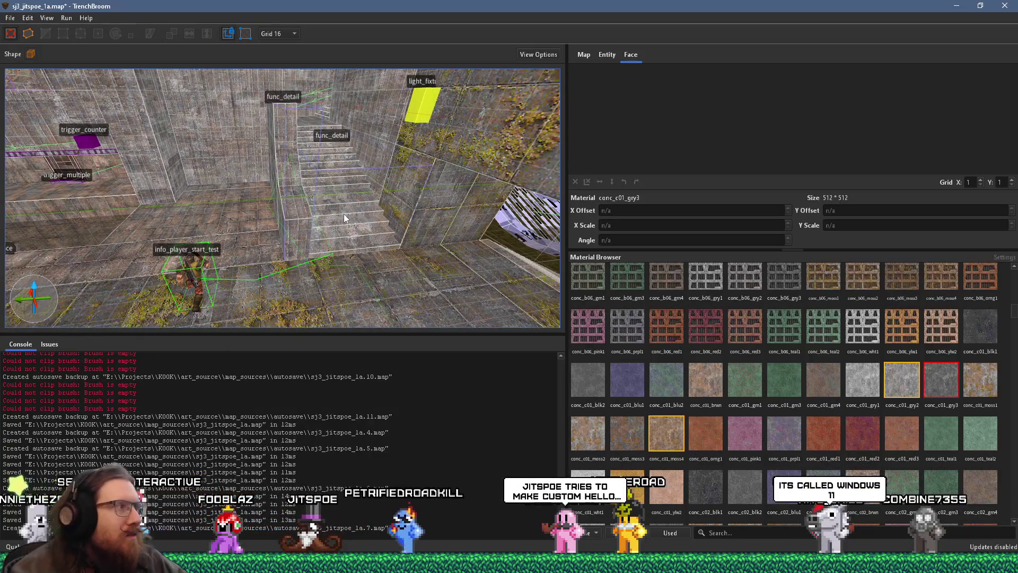
click(321, 262)
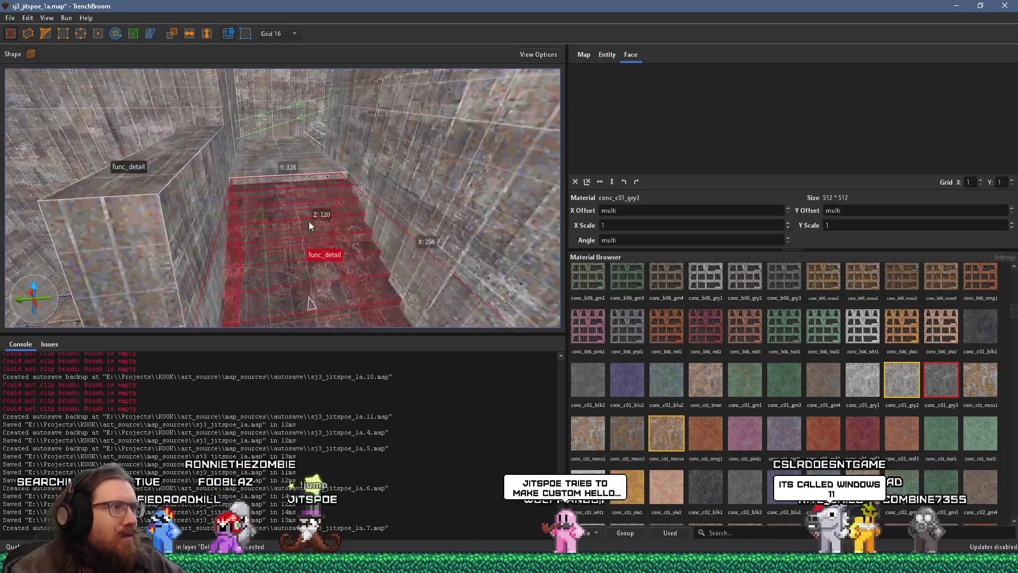
key(Escape)
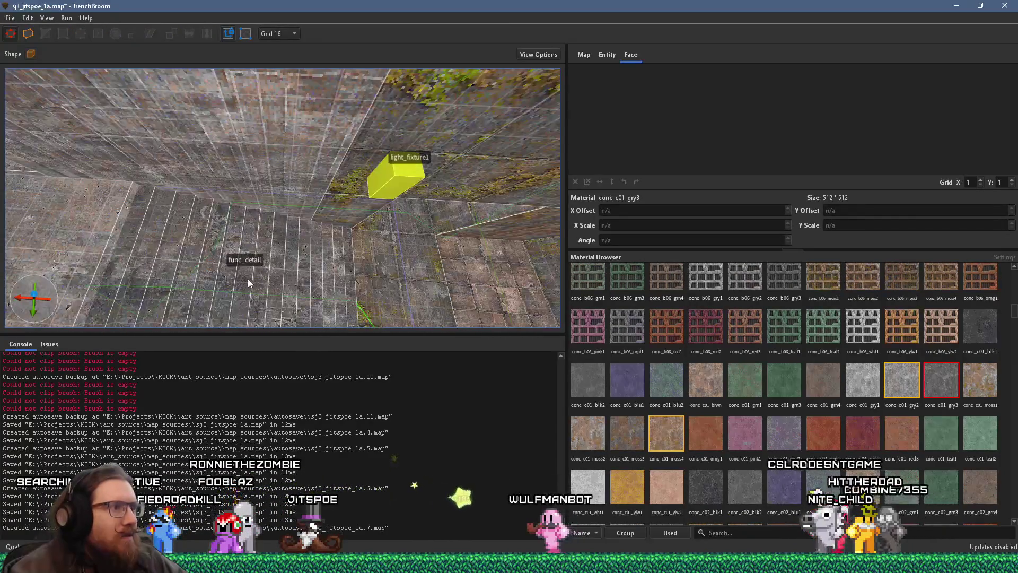
click(245, 256)
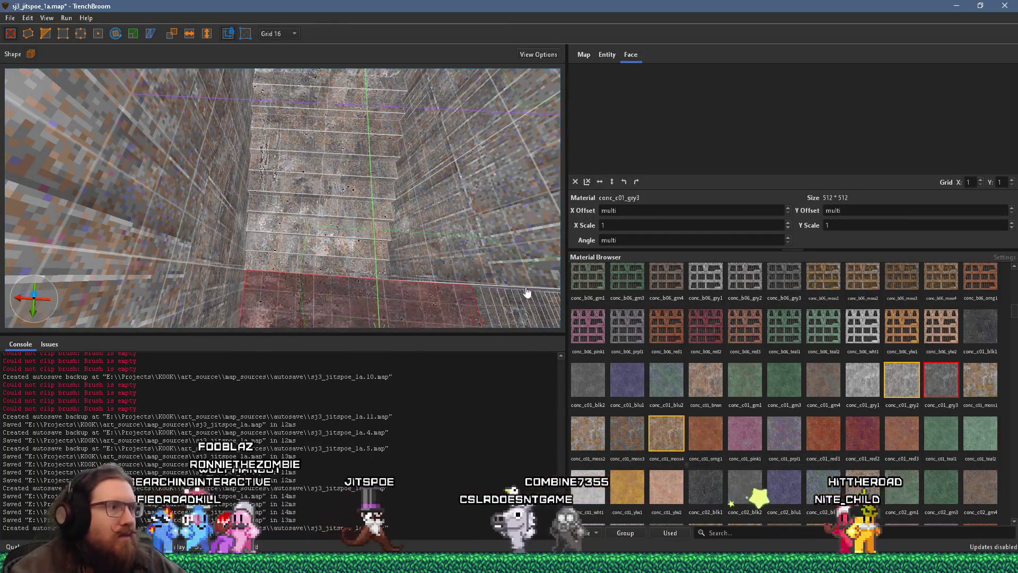
double_click(338, 272)
key(Escape)
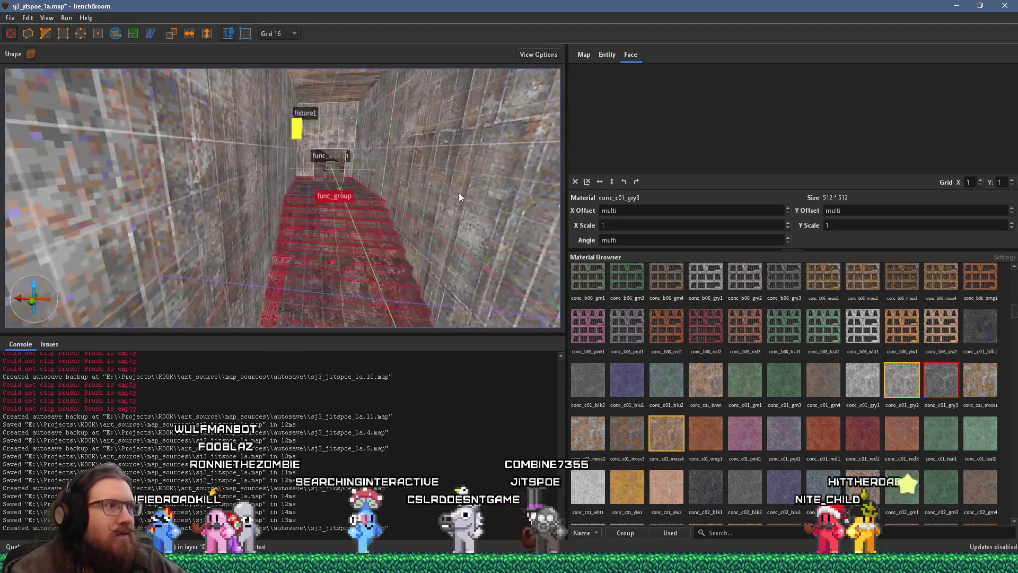
mouse_move(390, 262)
mouse_down()
mouse_move(452, 210)
mouse_move(291, 200)
mouse_move(390, 247)
mouse_move(186, 182)
mouse_move(357, 256)
mouse_move(297, 295)
mouse_move(262, 281)
mouse_move(346, 231)
mouse_move(418, 225)
mouse_move(271, 257)
mouse_move(122, 261)
mouse_move(227, 248)
mouse_move(131, 237)
mouse_move(192, 221)
mouse_move(266, 243)
mouse_up()
click(266, 243)
Step: Check a stair face's material, then clear the selection
click(265, 255)
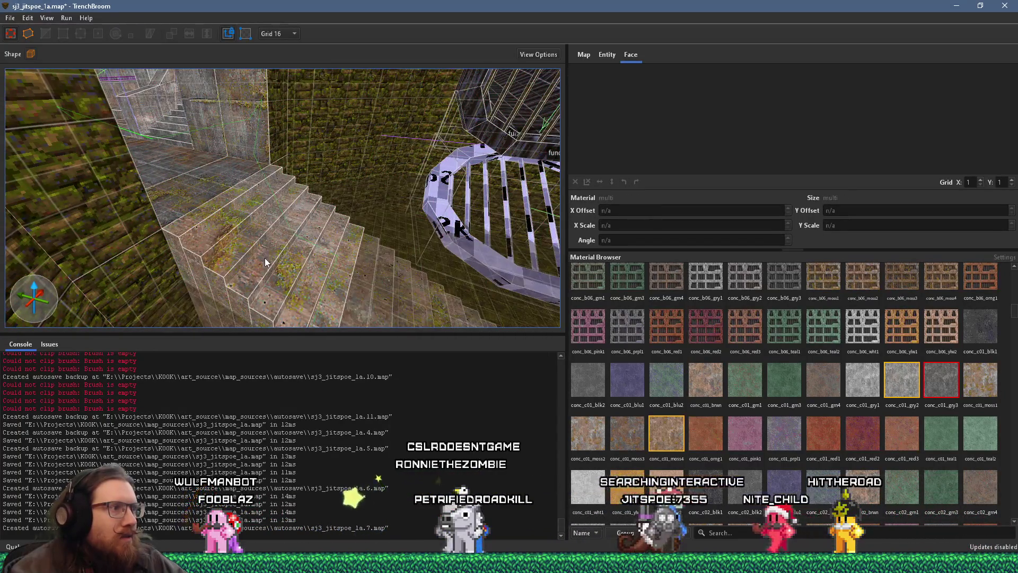
shift+click(265, 258)
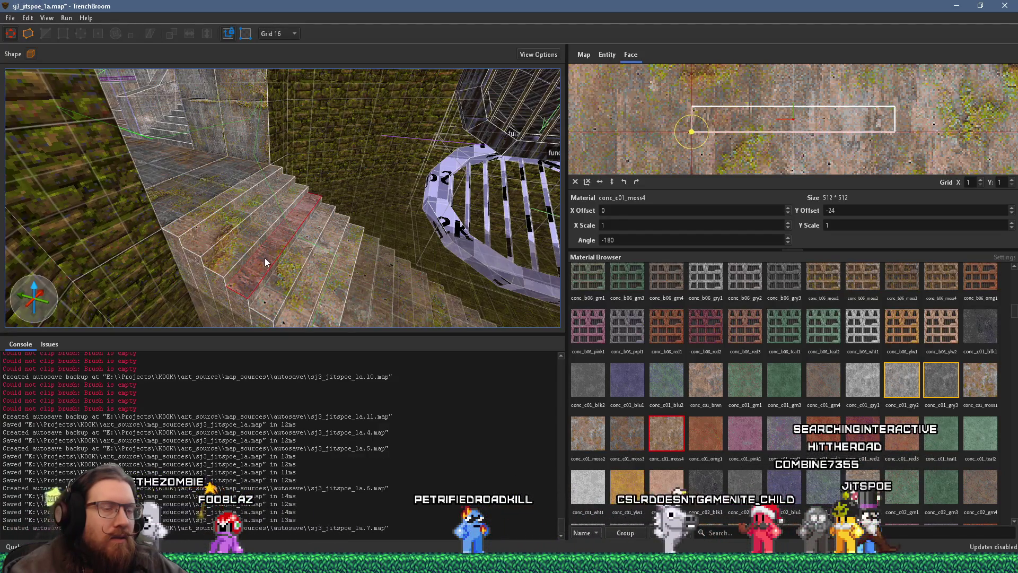
key(Escape)
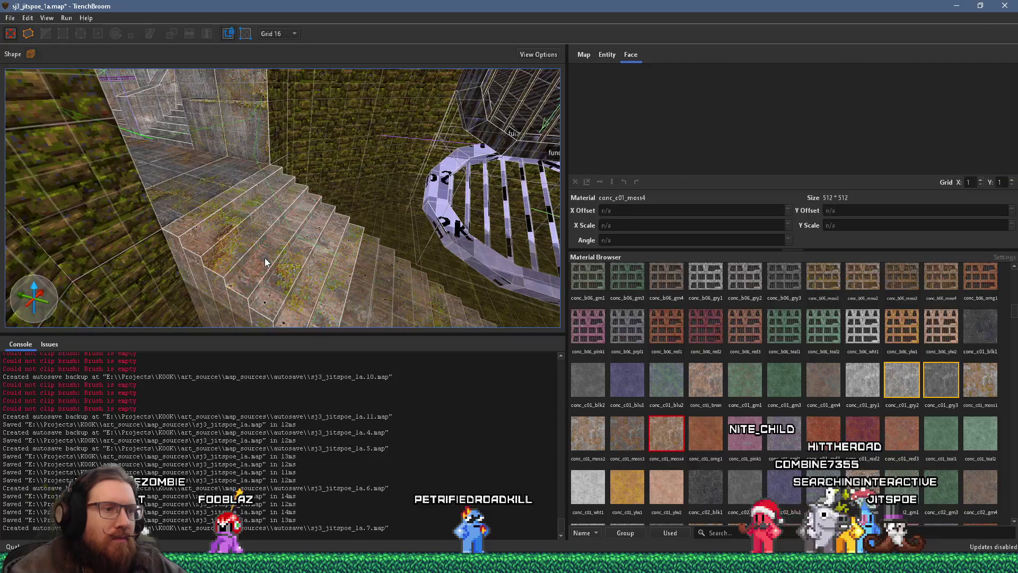
key(ctrl+a)
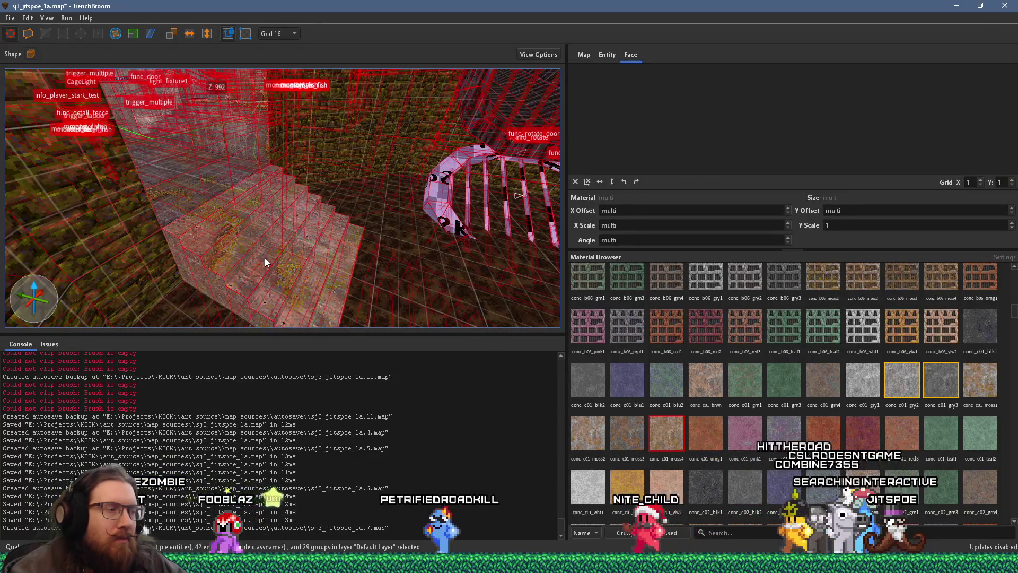
key(Escape)
Step: Select the stairs' side faces, convert them to whole brushes, then deselect
scroll(260, 253, up, 2)
click(272, 235)
scroll(272, 235, up, 5)
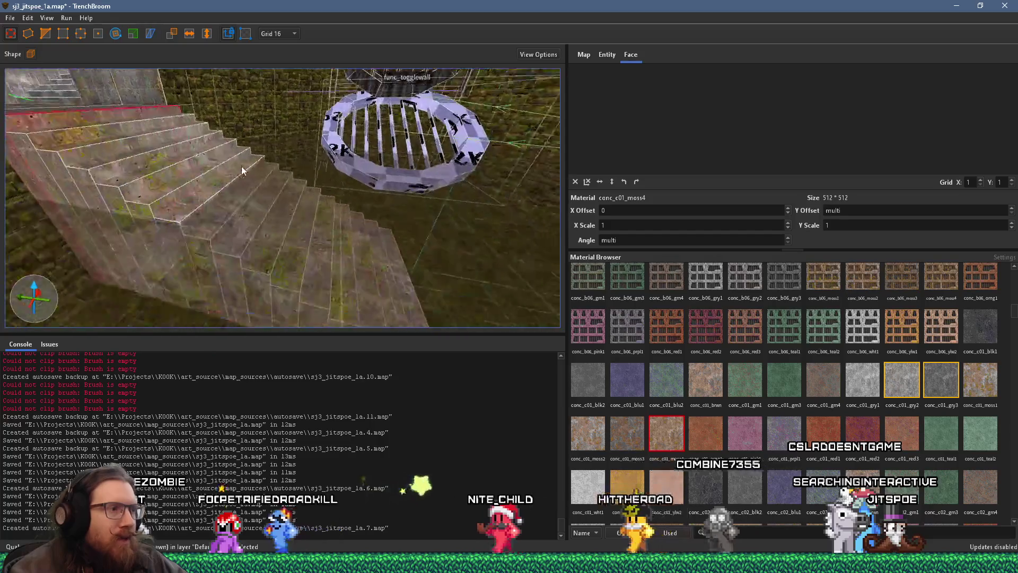
mouse_move(218, 181)
mouse_down()
mouse_move(209, 176)
mouse_move(331, 182)
mouse_move(515, 222)
mouse_up()
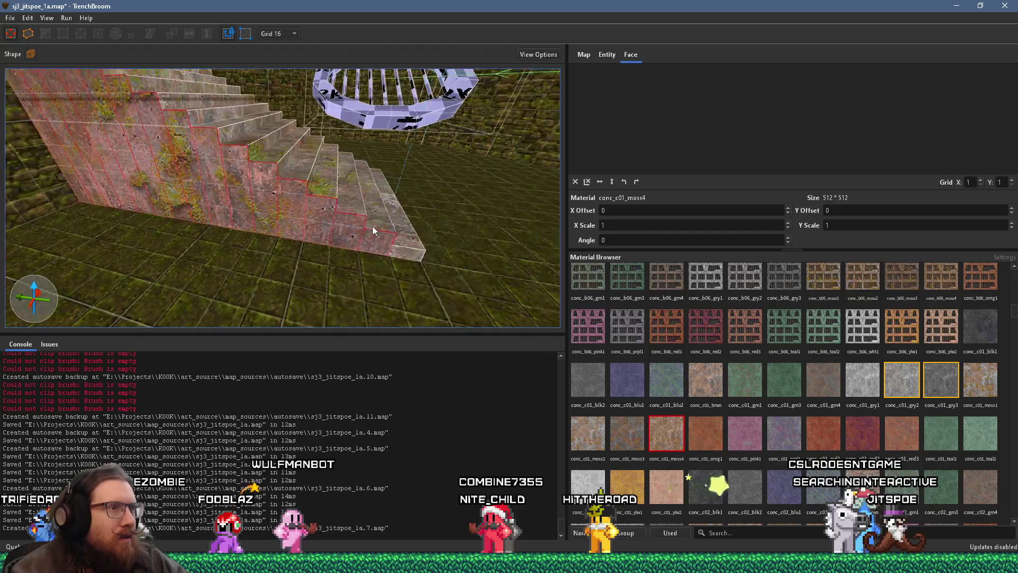
click(406, 246)
key(Escape)
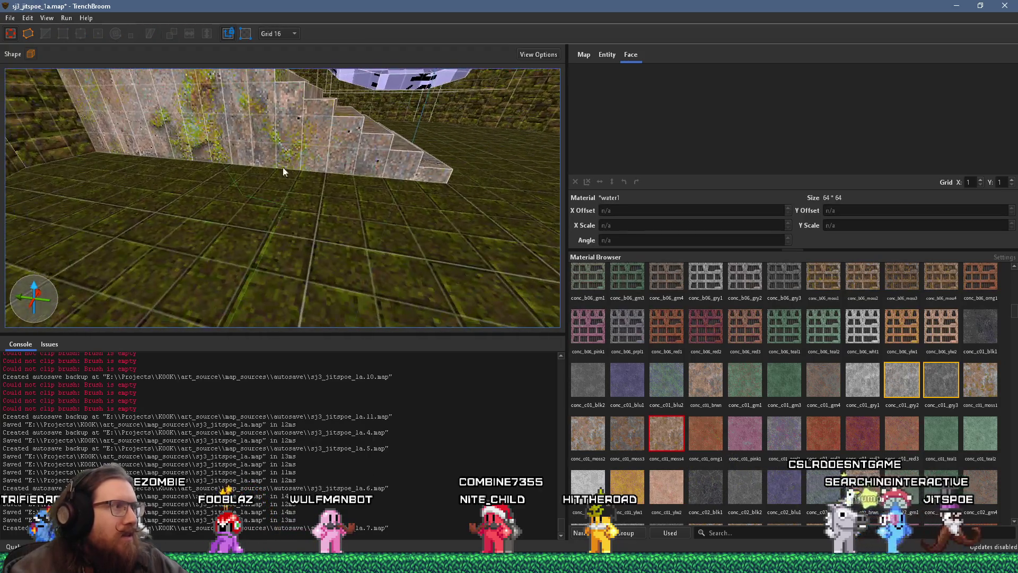
Step: Select the conc_c01_moss4 stair wall brushes and make them a func_detail entity
drag(101, 144, 341, 144)
right_click(404, 170)
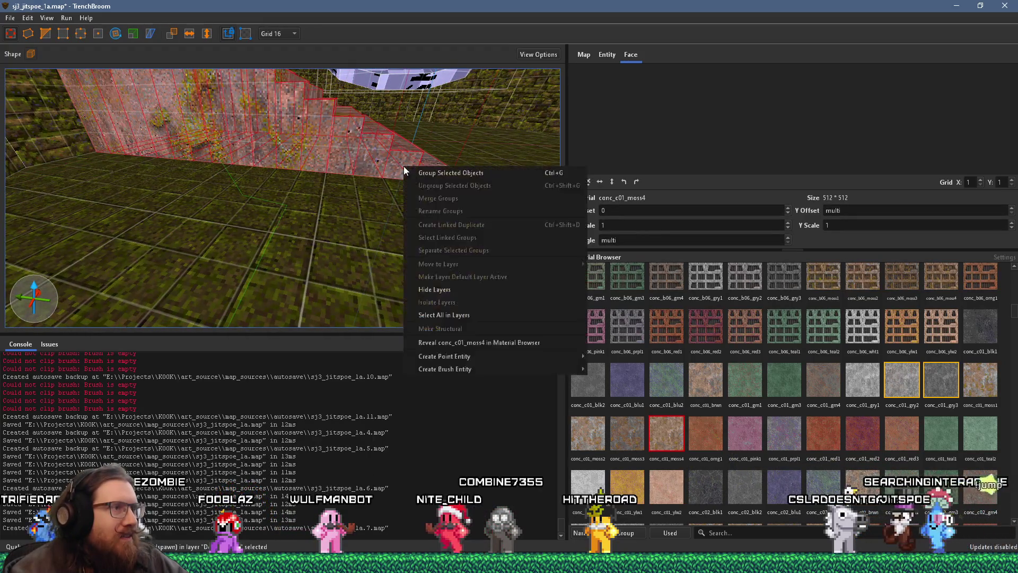
mouse_move(530, 368)
mouse_move(616, 369)
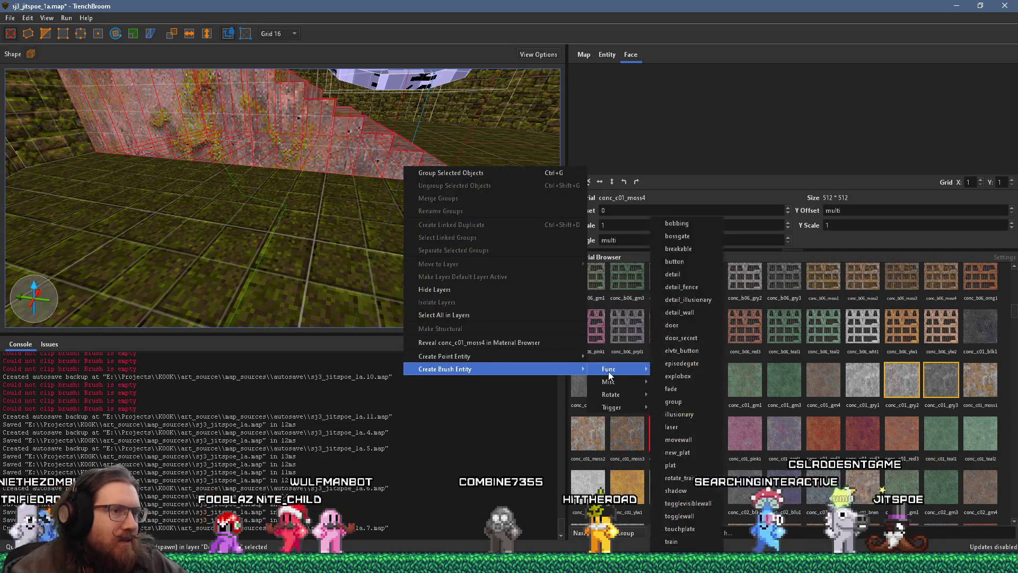
click(690, 271)
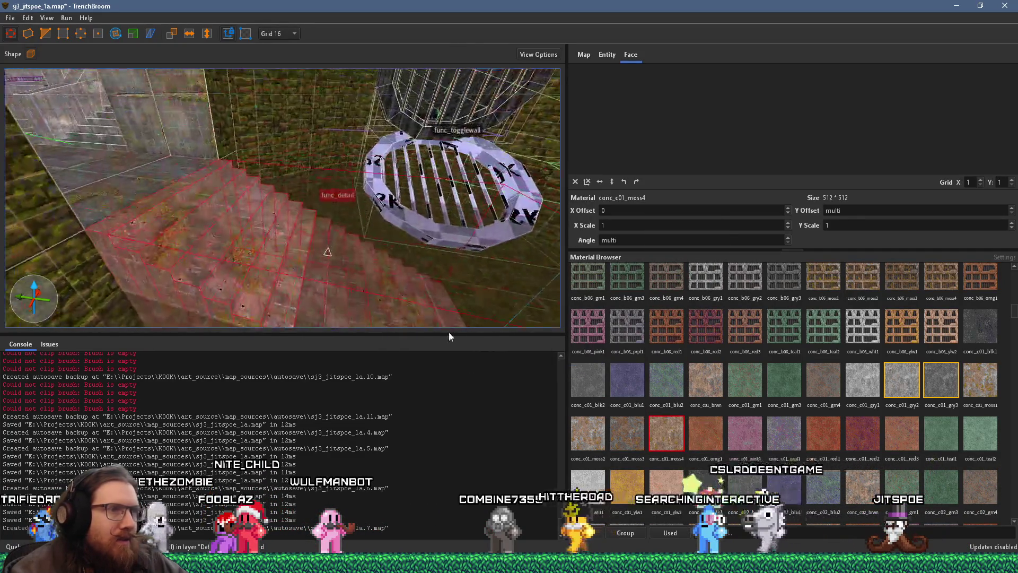
click(630, 431)
scroll(241, 195, up, 5)
key(Escape)
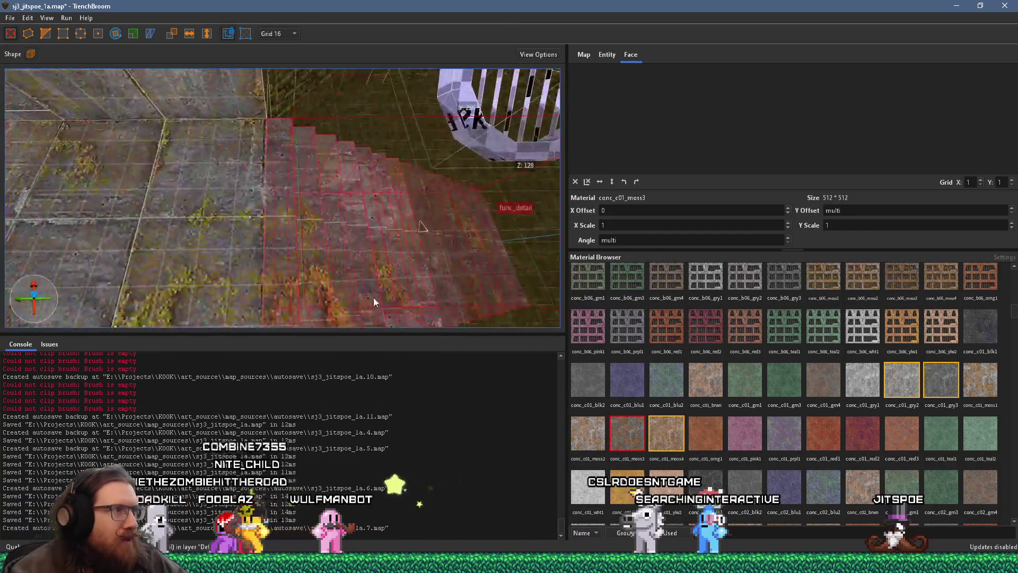
key(s)
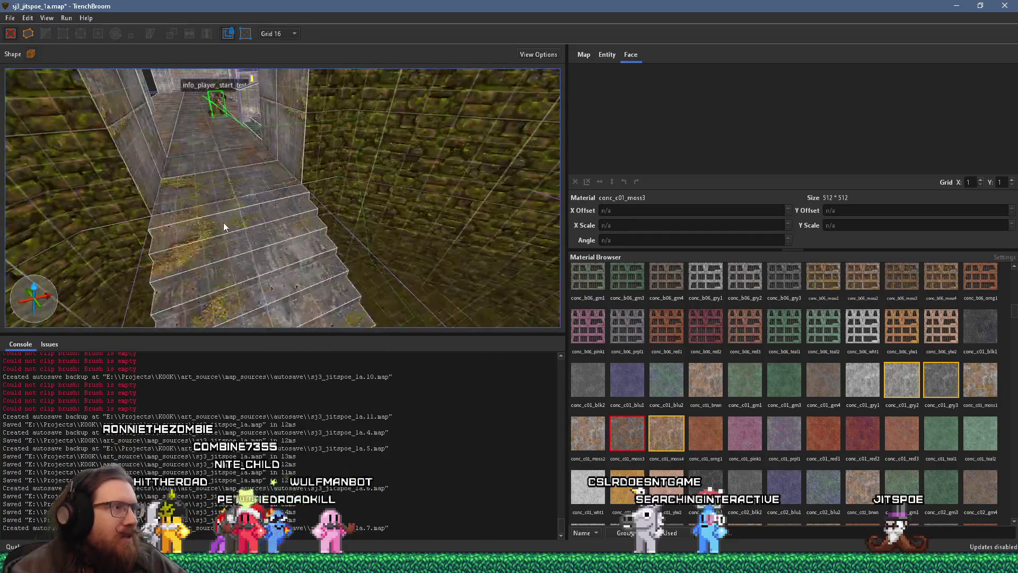
key(s)
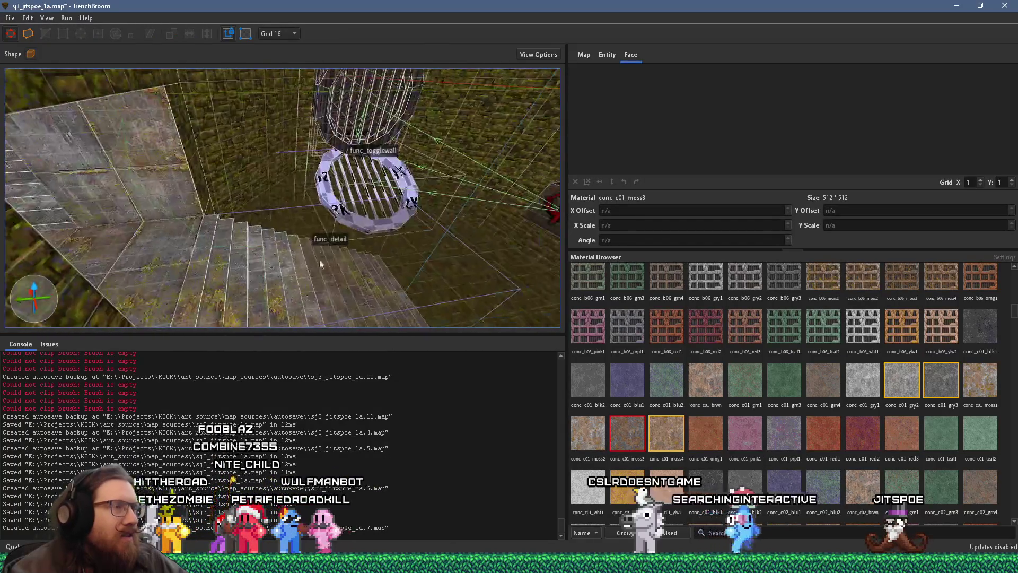
key(s)
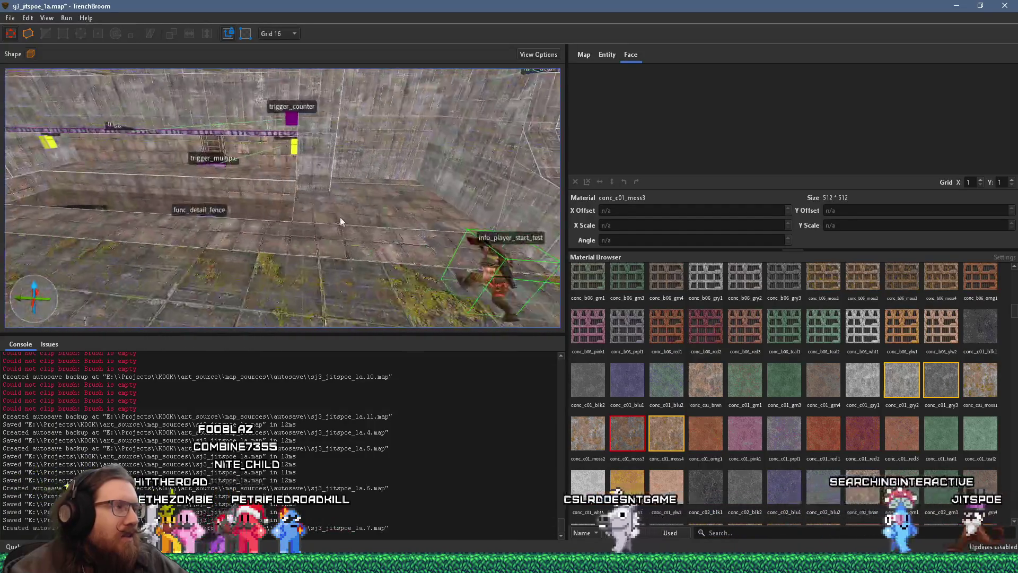
key(s)
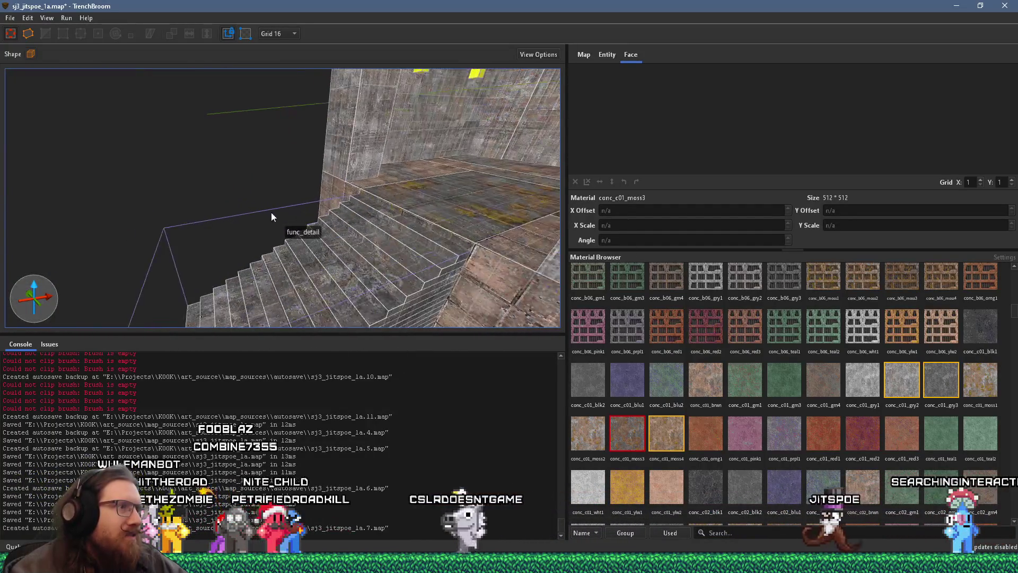
key(s)
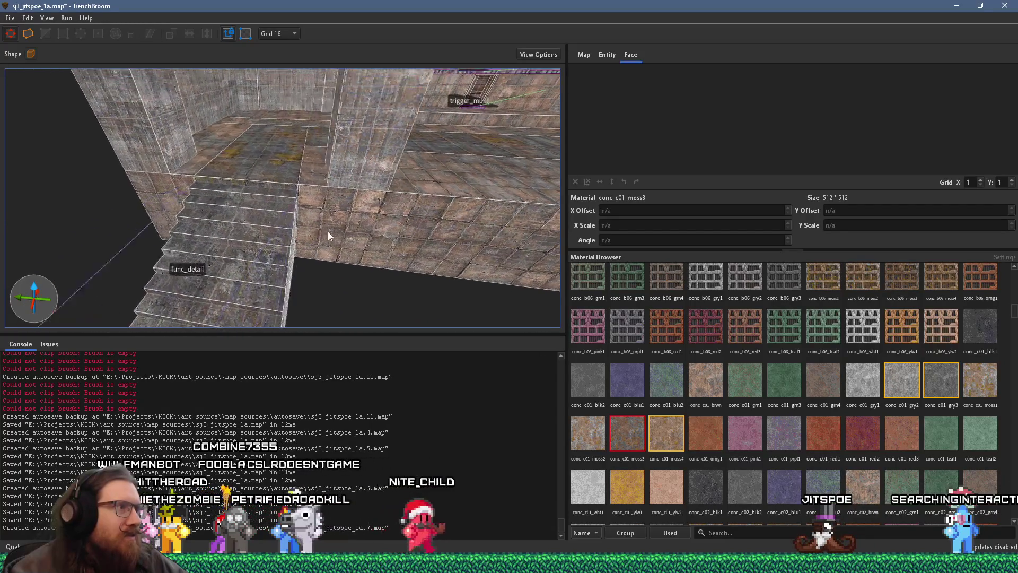
key(s)
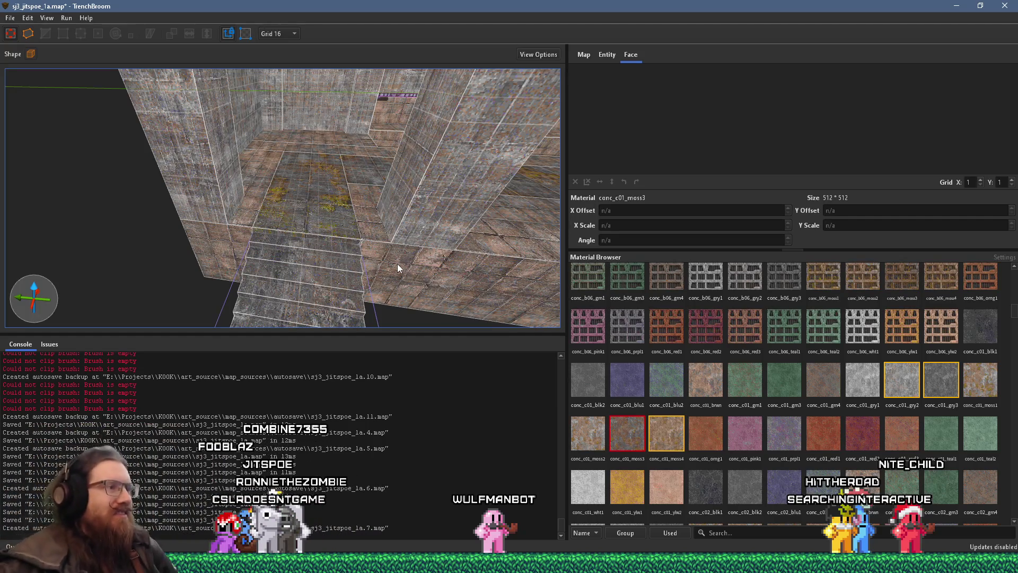
Step: Select the square concrete pillar and stretch its bottom face further down
mouse_move(394, 227)
mouse_down()
mouse_move(423, 203)
mouse_move(409, 194)
mouse_move(396, 128)
mouse_move(367, 145)
mouse_move(336, 143)
mouse_move(364, 144)
mouse_move(361, 163)
mouse_move(403, 196)
mouse_move(403, 219)
mouse_up()
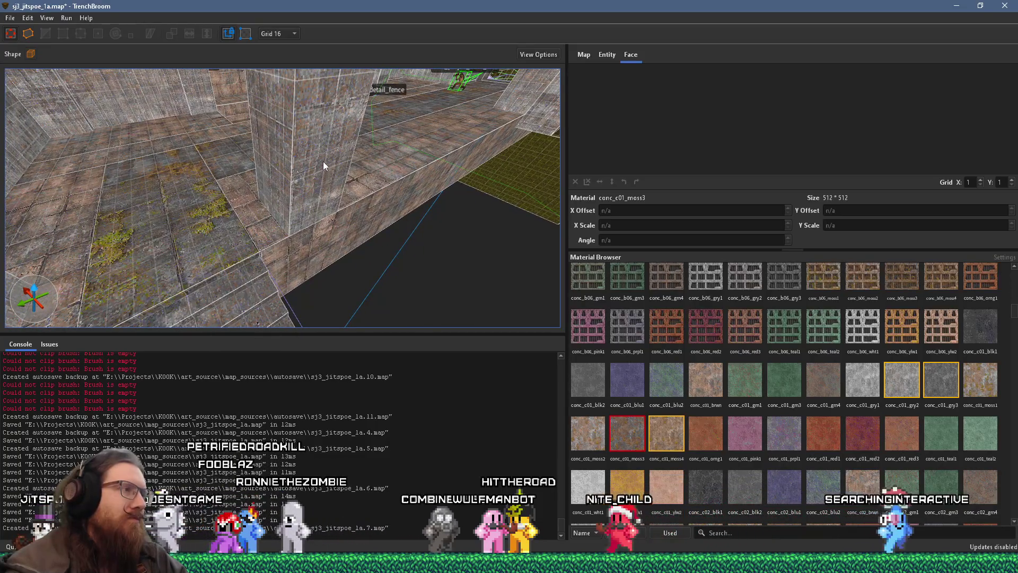
click(324, 165)
scroll(325, 170, down, 2)
mouse_move(317, 146)
mouse_down()
mouse_move(324, 190)
mouse_move(309, 185)
mouse_up()
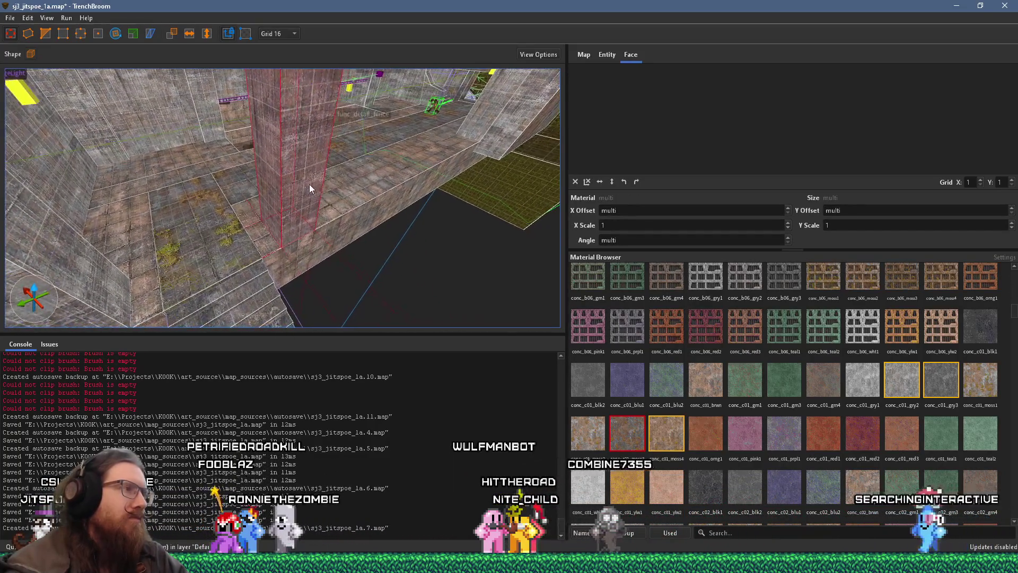
mouse_move(330, 230)
mouse_down()
mouse_move(318, 305)
mouse_move(393, 182)
mouse_up()
Step: Reshape the pillar's edges with the Edge tool, then deselect and pick a nearby wall face
mouse_move(299, 189)
mouse_down()
mouse_move(310, 105)
mouse_move(309, 154)
mouse_move(312, 142)
mouse_move(301, 74)
mouse_move(295, 193)
mouse_move(246, 154)
mouse_move(320, 190)
mouse_move(345, 224)
mouse_up()
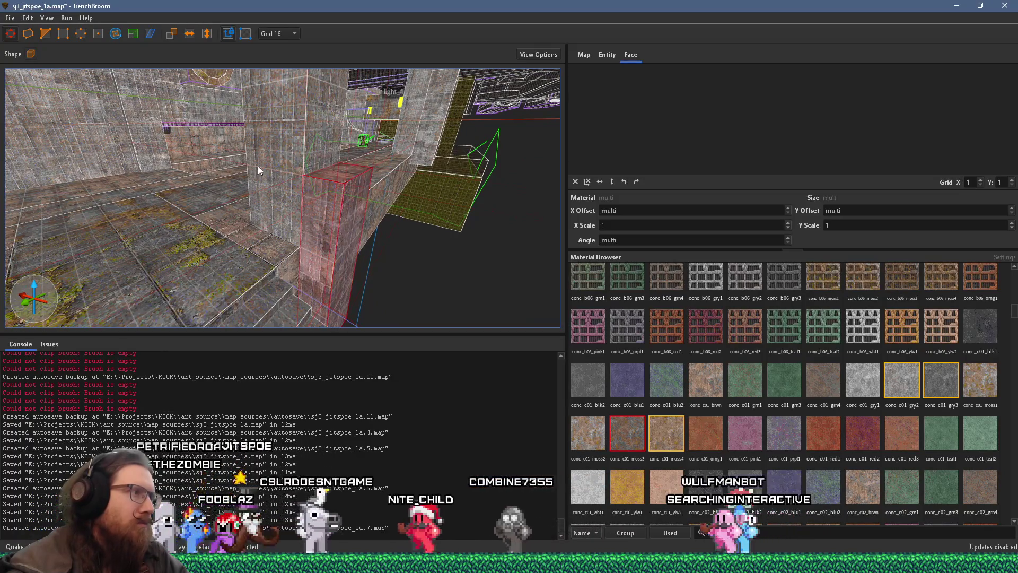
click(45, 34)
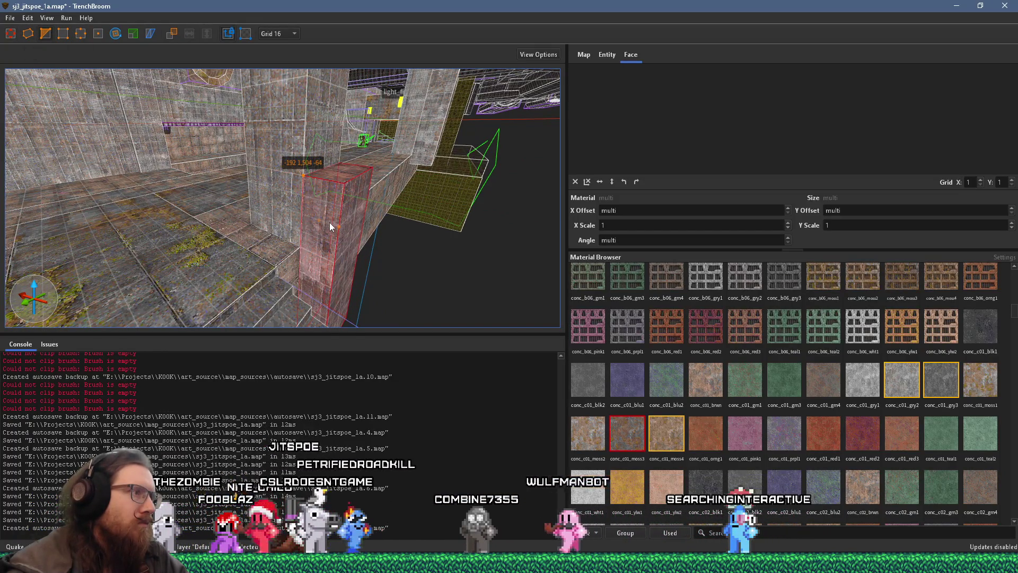
scroll(295, 224, up, 2)
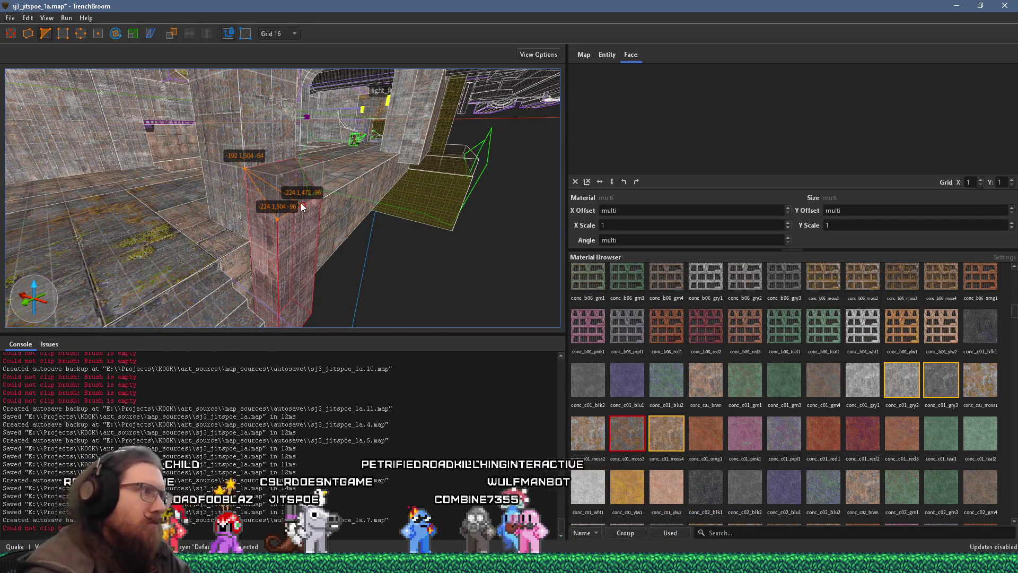
key(Escape)
mouse_move(288, 237)
mouse_down()
mouse_move(243, 182)
mouse_move(268, 184)
mouse_move(380, 236)
mouse_move(150, 227)
mouse_up()
shift+click(162, 174)
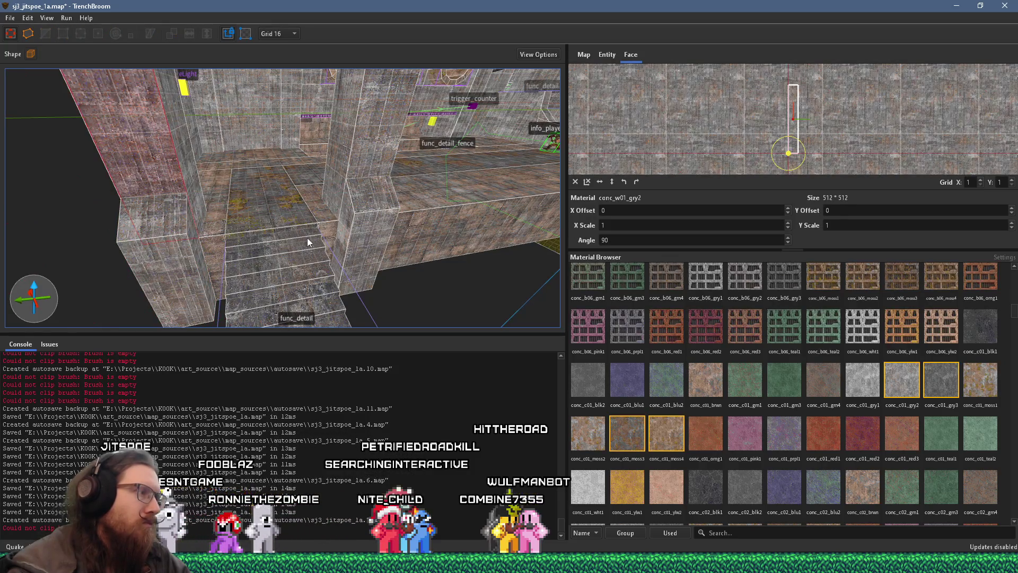
Step: Set the pillar face's conc_w01_gry2 X offset to 0 and shift the texture in the UV editor
drag(307, 242, 157, 223)
shift+click(227, 157)
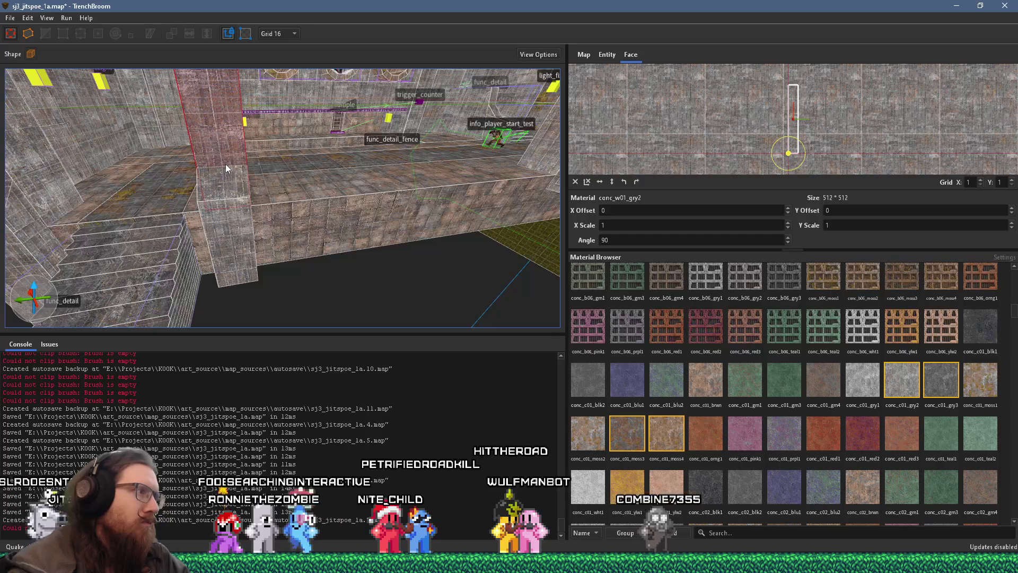
drag(215, 183, 476, 194)
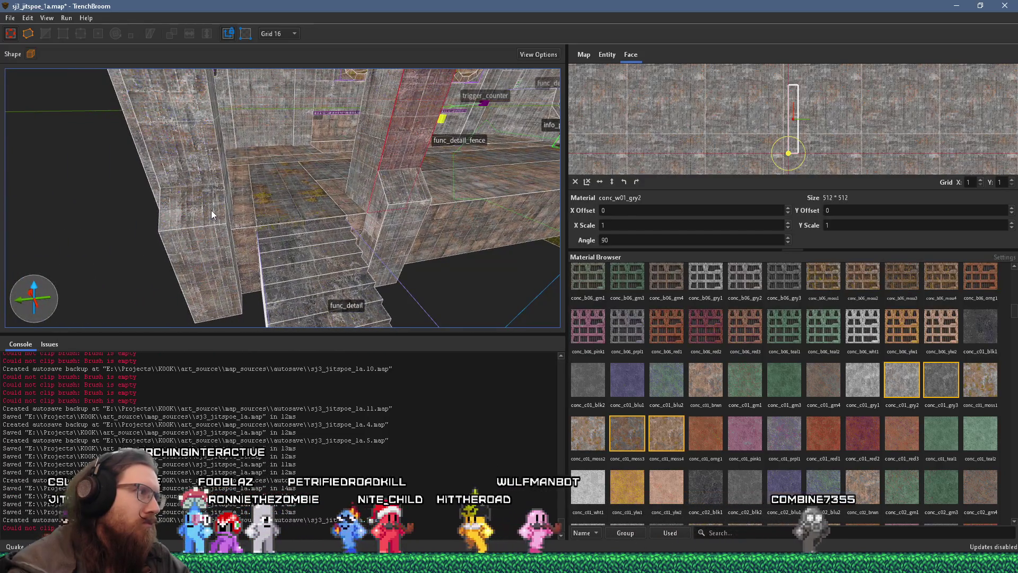
shift+click(211, 210)
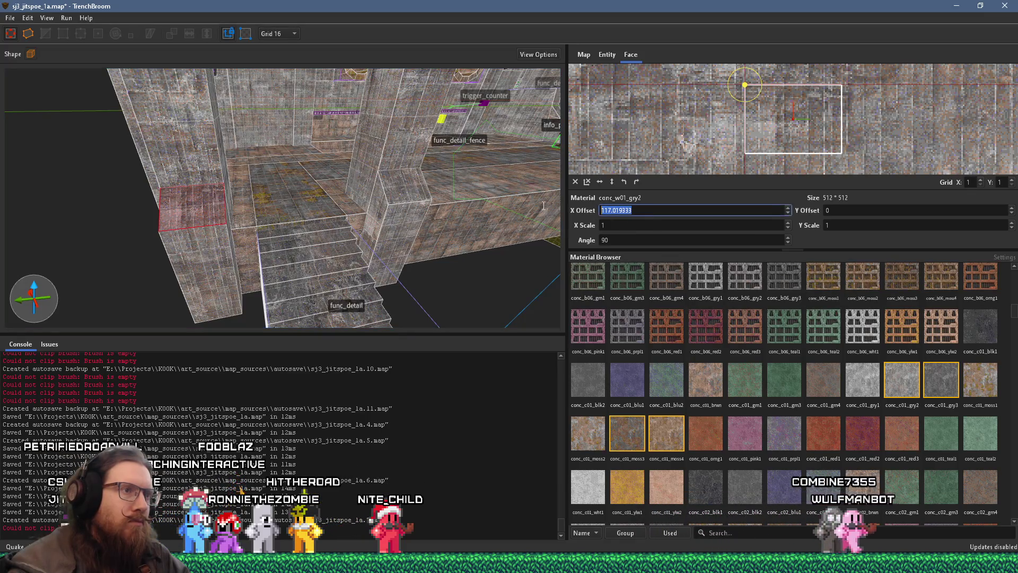
text(0)
key(Return)
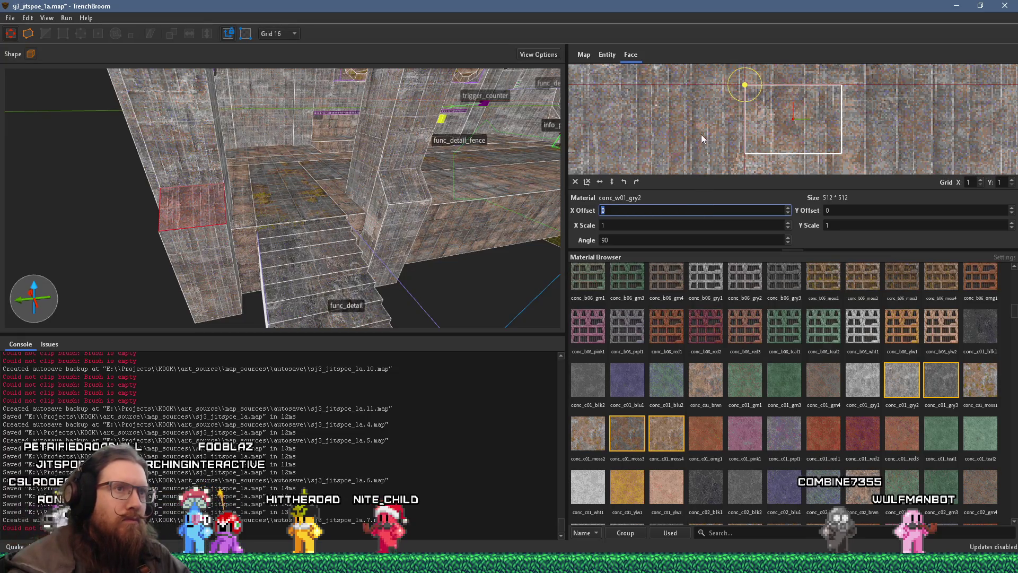
mouse_move(702, 136)
mouse_down()
mouse_move(683, 73)
mouse_move(669, 80)
mouse_up()
Step: Nudge the texture offset on another pillar face, then deselect it
scroll(339, 201, up, 5)
click(363, 201)
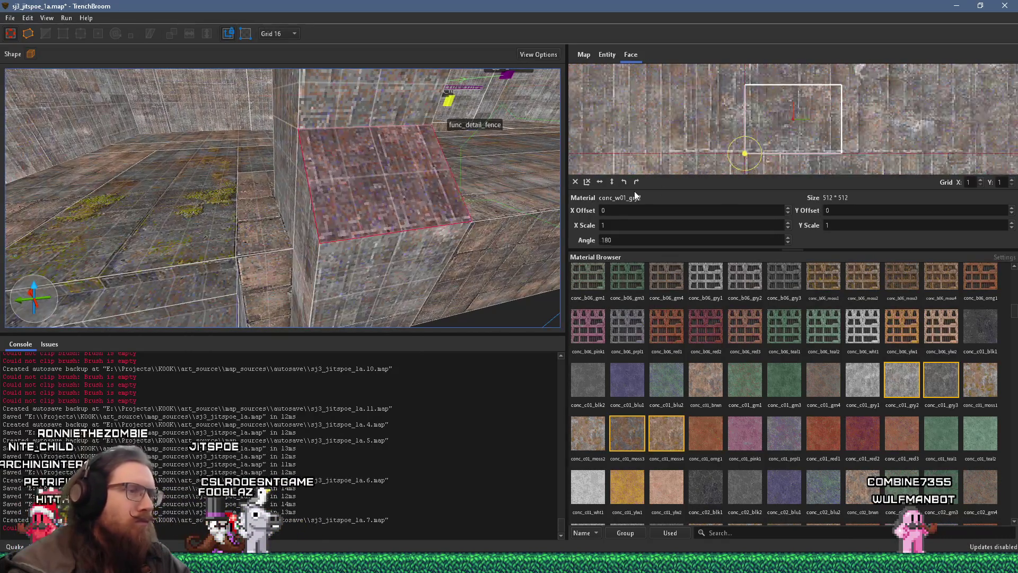
click(789, 115)
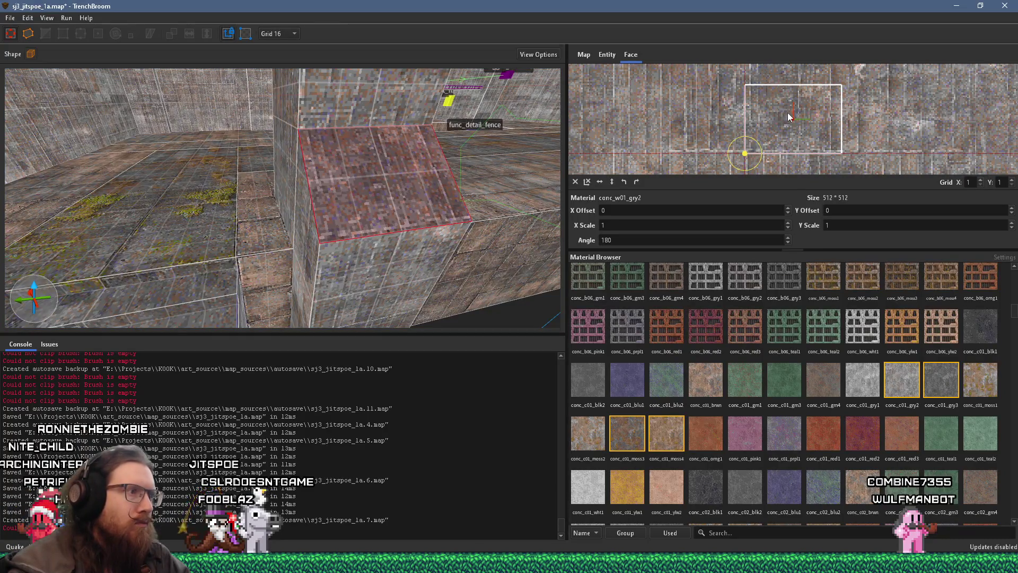
key(Escape)
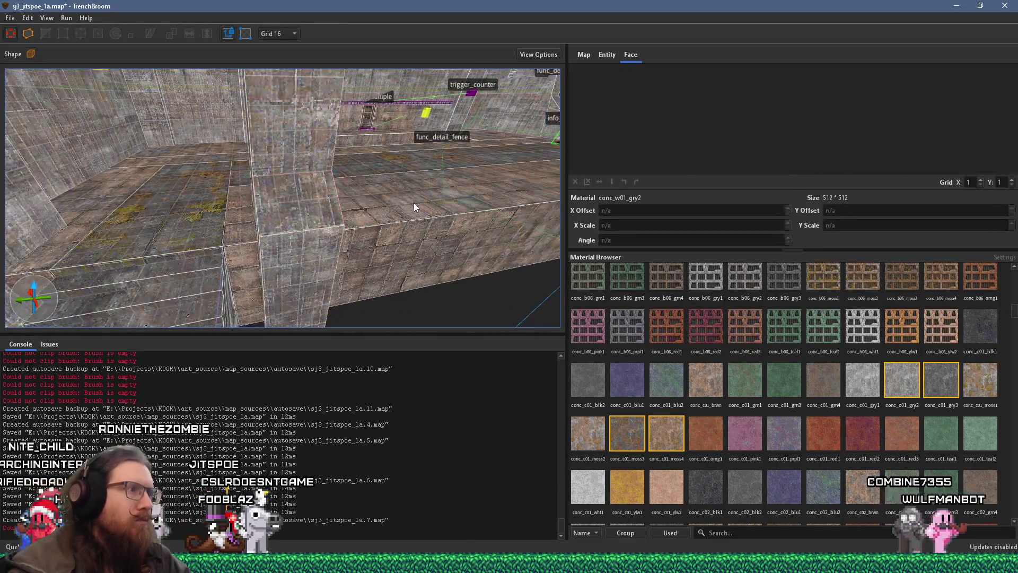
scroll(340, 190, down, 5)
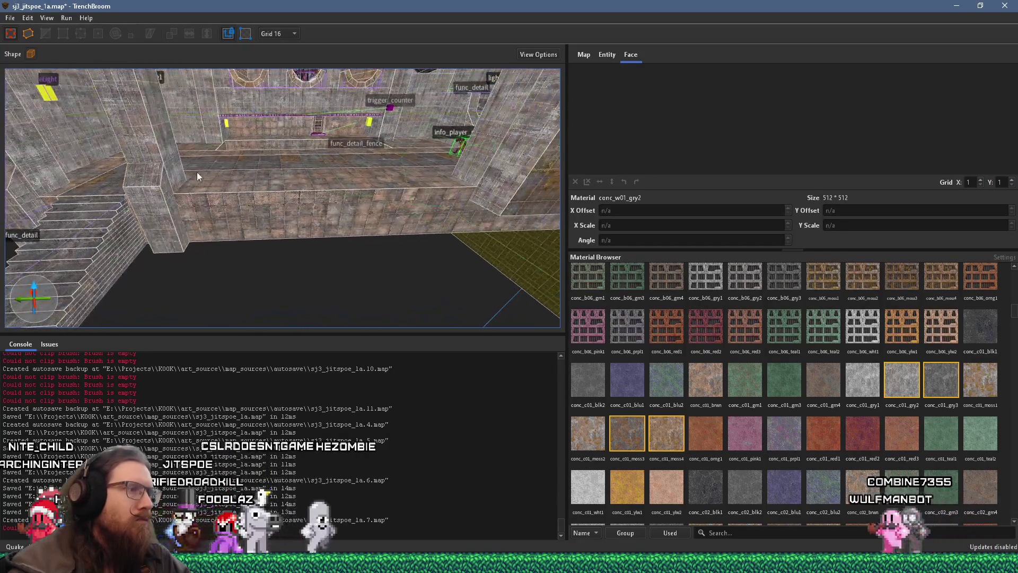
scroll(331, 200, up, 10)
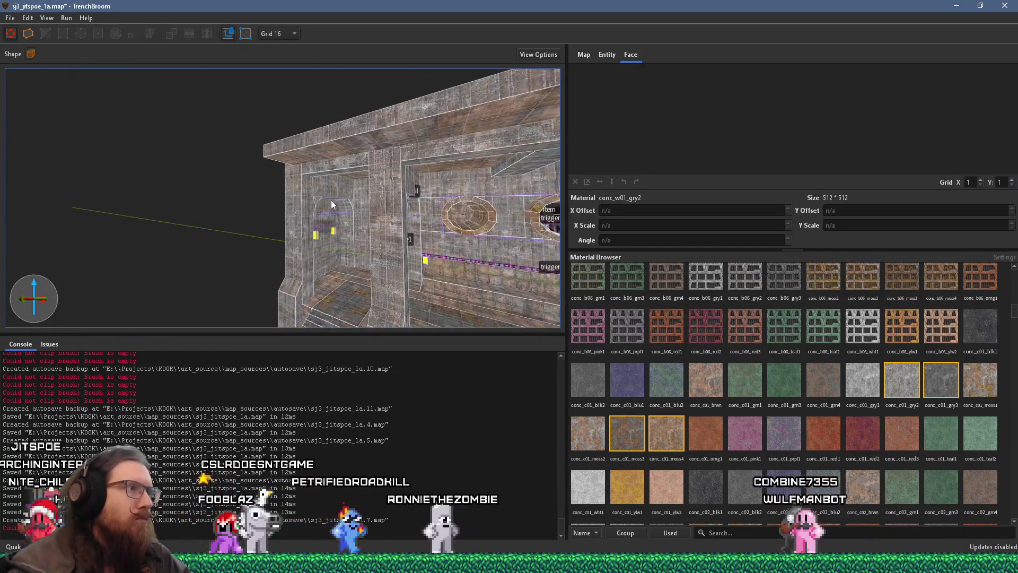
scroll(392, 187, up, 5)
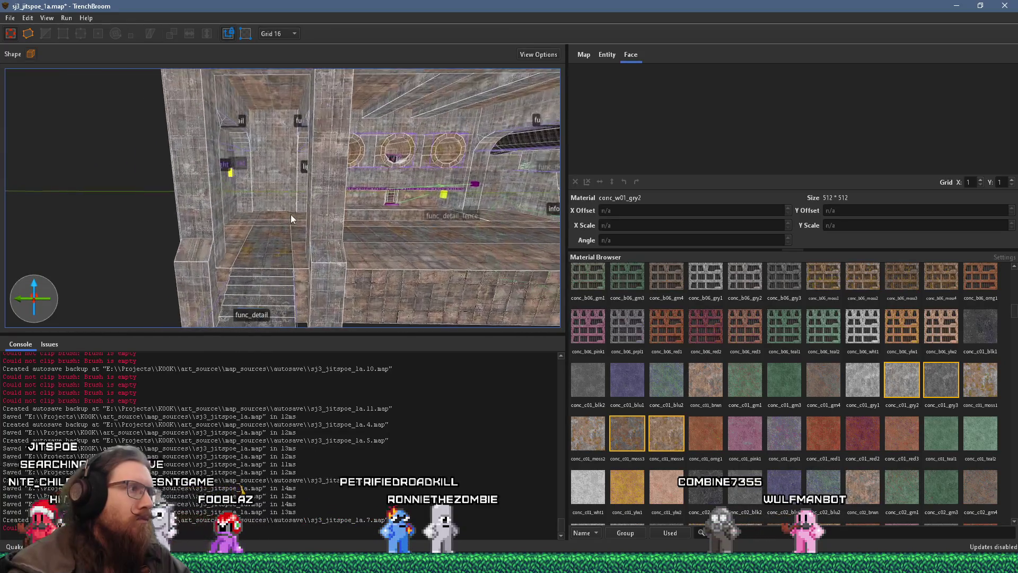
scroll(352, 212, up, 5)
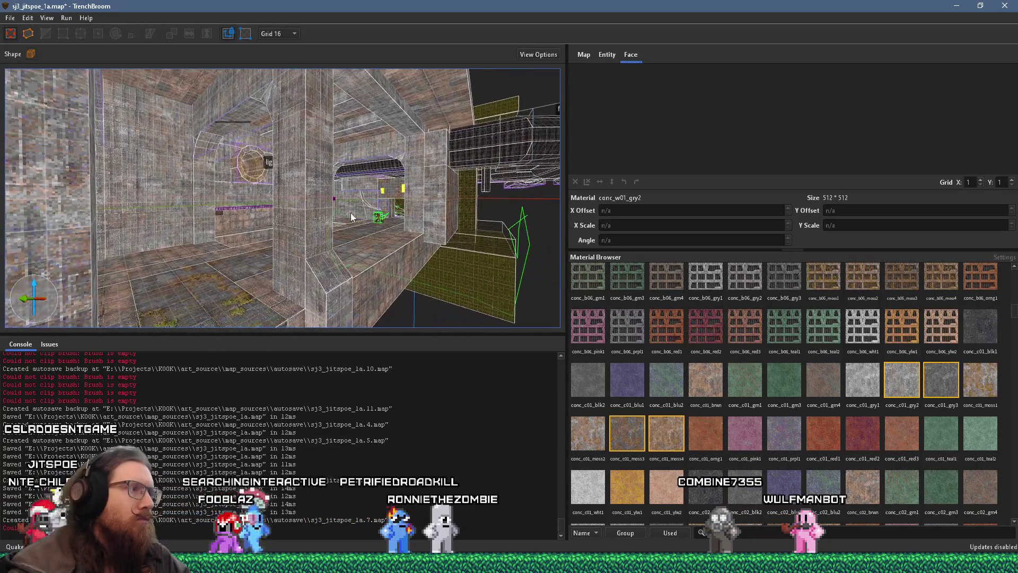
scroll(335, 223, down, 8)
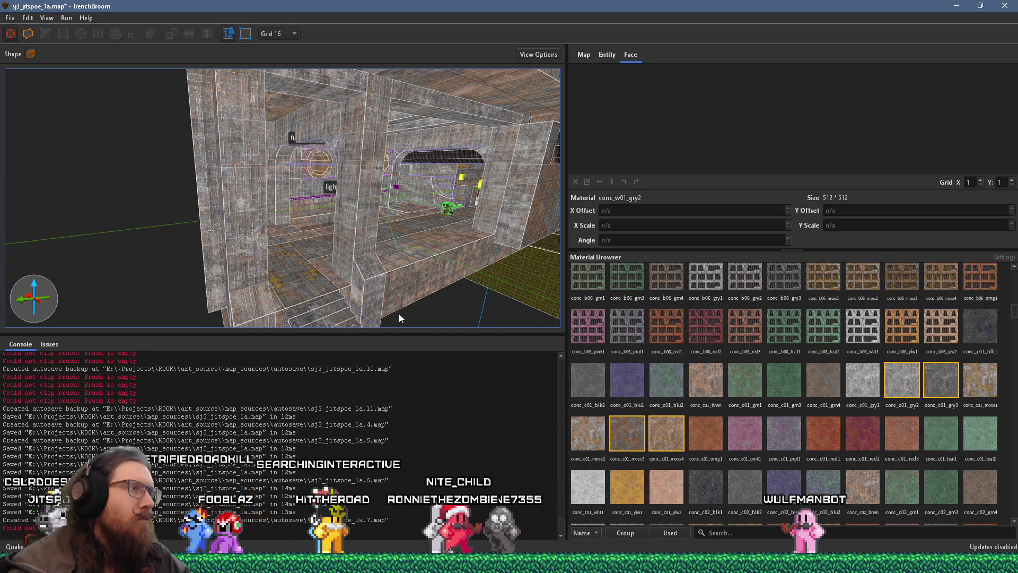
drag(397, 312, 398, 281)
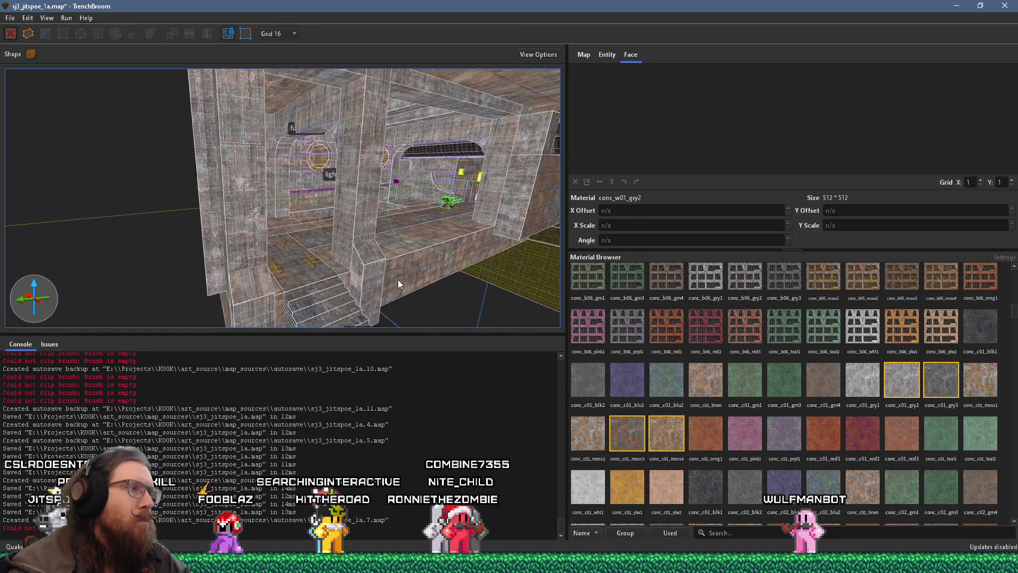
click(366, 273)
scroll(357, 268, up, 3)
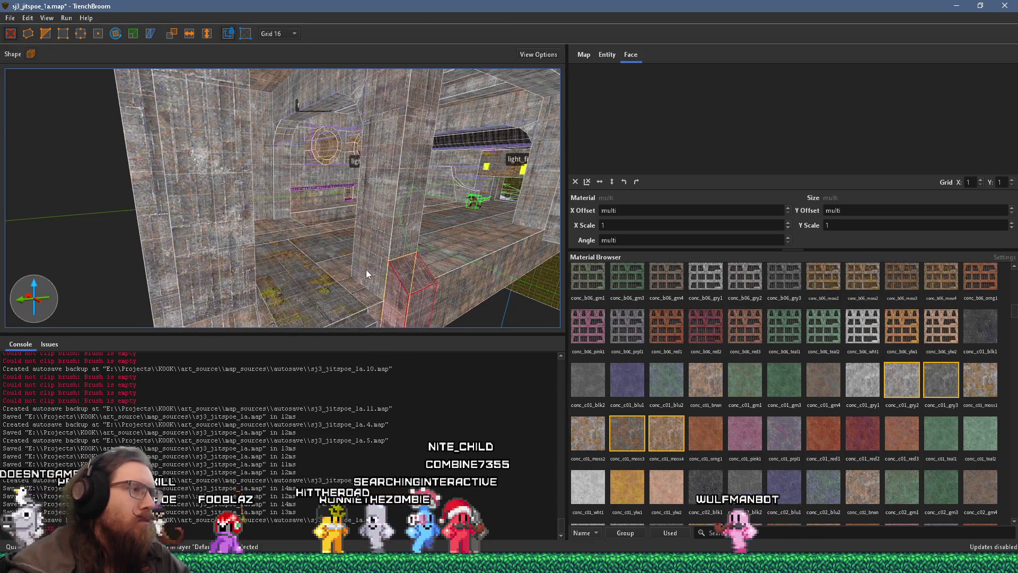
Step: Raise the small brush beside the pillar higher up the pillar
shift+click(367, 271)
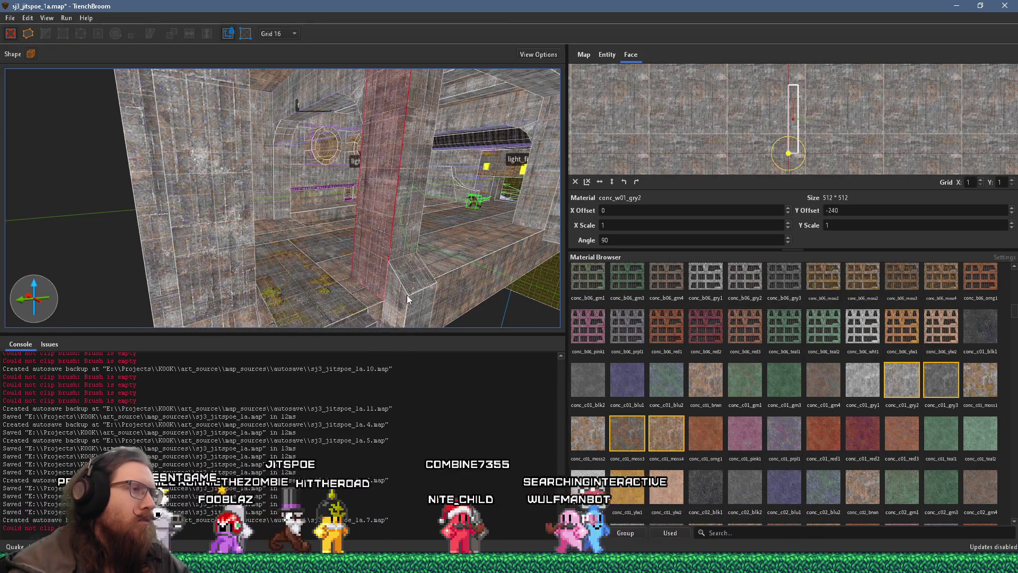
click(406, 296)
mouse_move(406, 298)
mouse_down()
mouse_move(419, 257)
mouse_move(371, 244)
mouse_move(443, 143)
mouse_up()
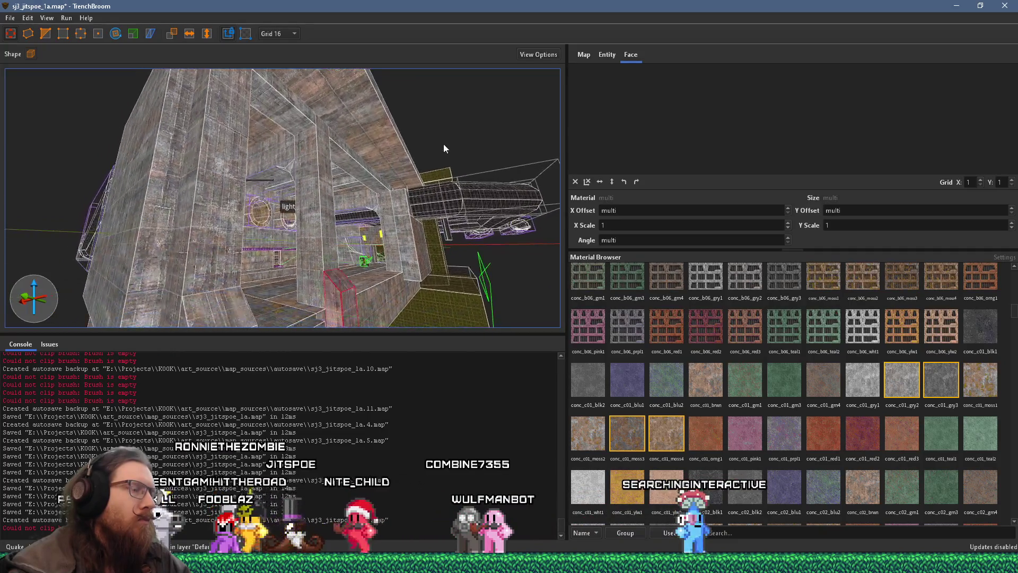
drag(349, 314, 354, 147)
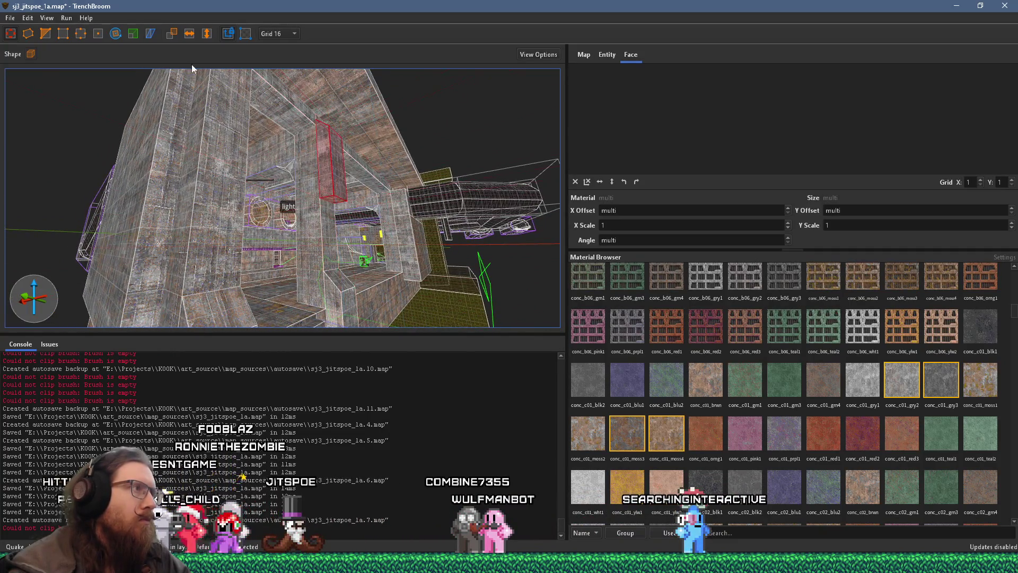
scroll(313, 156, up, 5)
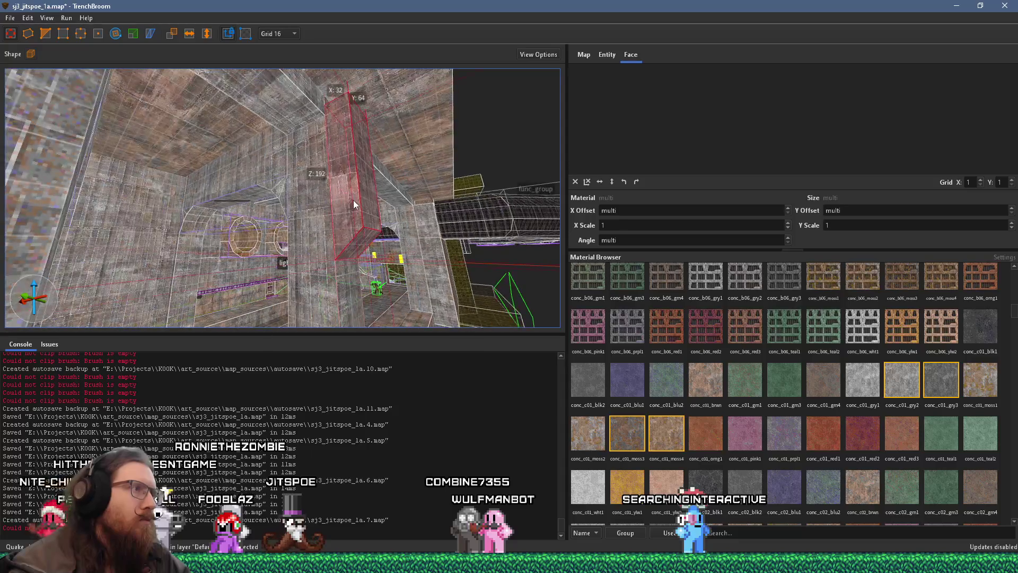
Step: Select concrete wall faces sharing the conc_w01_gry2 texture
mouse_move(339, 116)
mouse_down()
mouse_move(341, 193)
mouse_move(355, 143)
mouse_move(308, 200)
mouse_move(452, 184)
mouse_up()
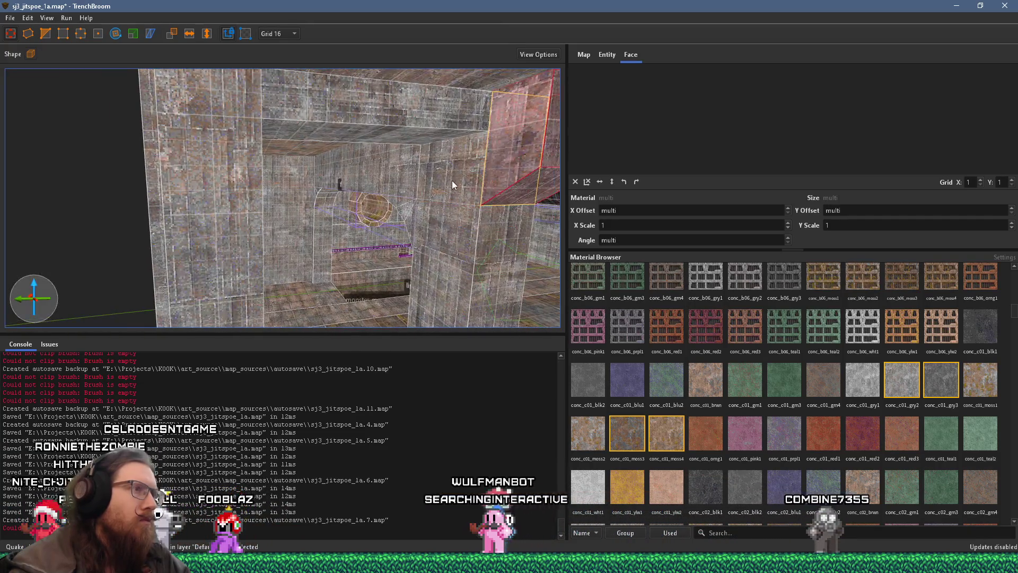
click(452, 184)
mouse_move(498, 154)
mouse_down()
mouse_move(362, 151)
mouse_move(186, 177)
mouse_move(176, 155)
mouse_up()
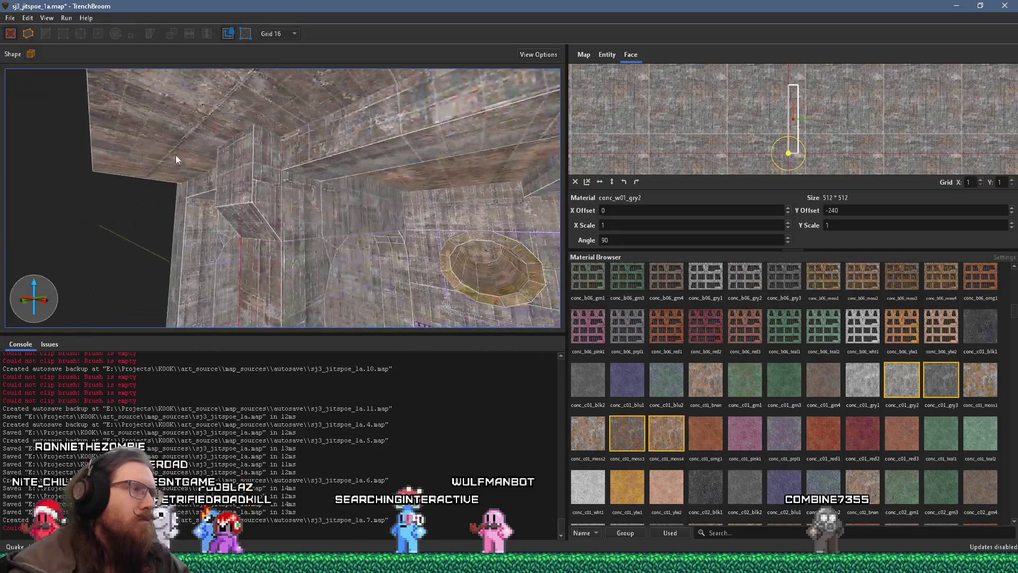
click(288, 207)
mouse_move(266, 195)
mouse_down()
mouse_move(263, 183)
mouse_move(356, 122)
mouse_move(391, 177)
mouse_move(391, 227)
mouse_move(454, 234)
mouse_move(402, 235)
mouse_move(466, 212)
mouse_up()
Step: Slide the small wall brush left along the wall and select the adjacent wall face
click(440, 168)
mouse_move(439, 168)
mouse_down()
mouse_move(245, 147)
mouse_move(227, 175)
mouse_up()
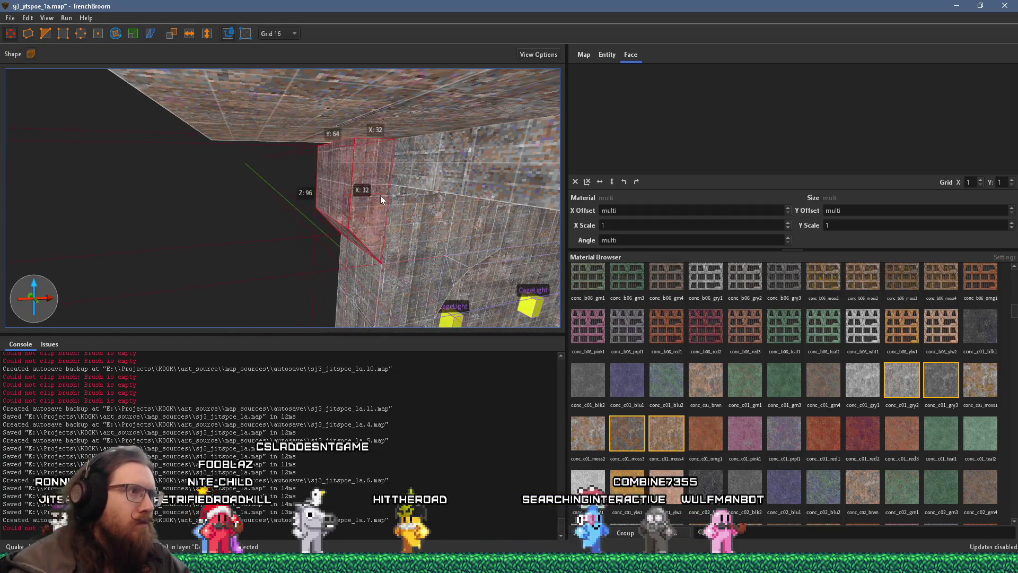
shift+click(407, 219)
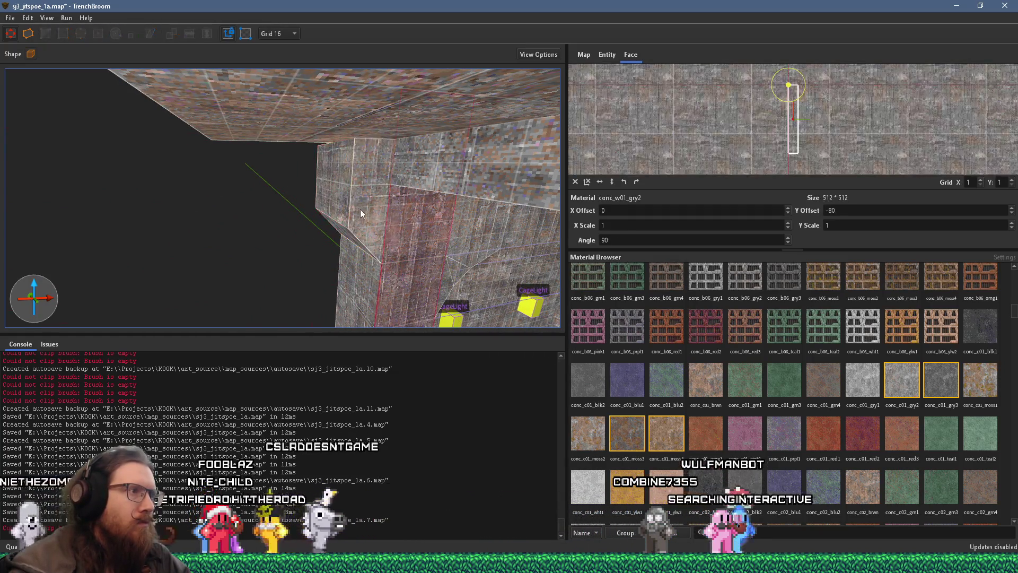
Step: Shift the conc_w01_gry2 texture on the small upper wall face to offsets -57.49 and -279
scroll(348, 204, down, 5)
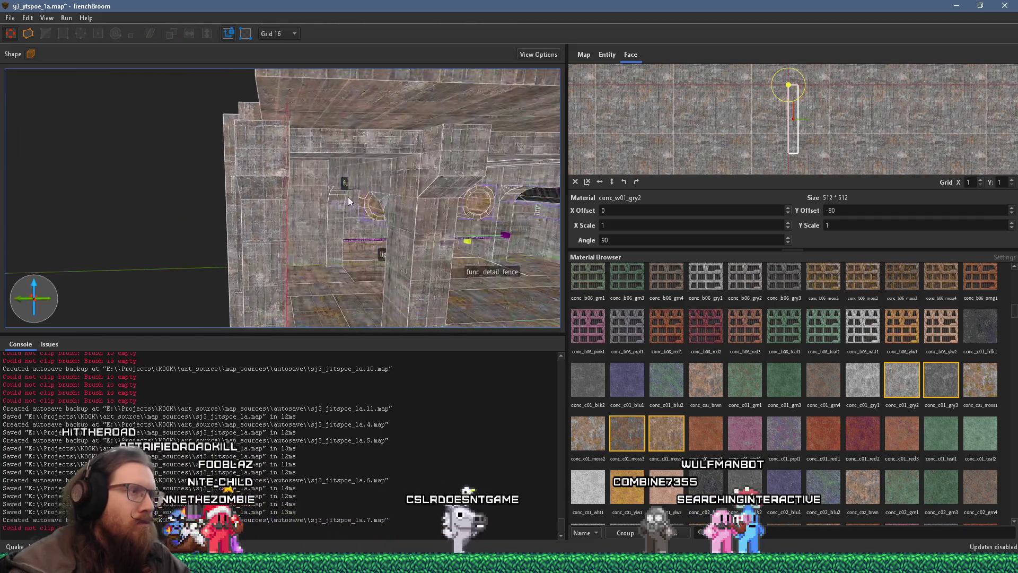
scroll(403, 170, up, 2)
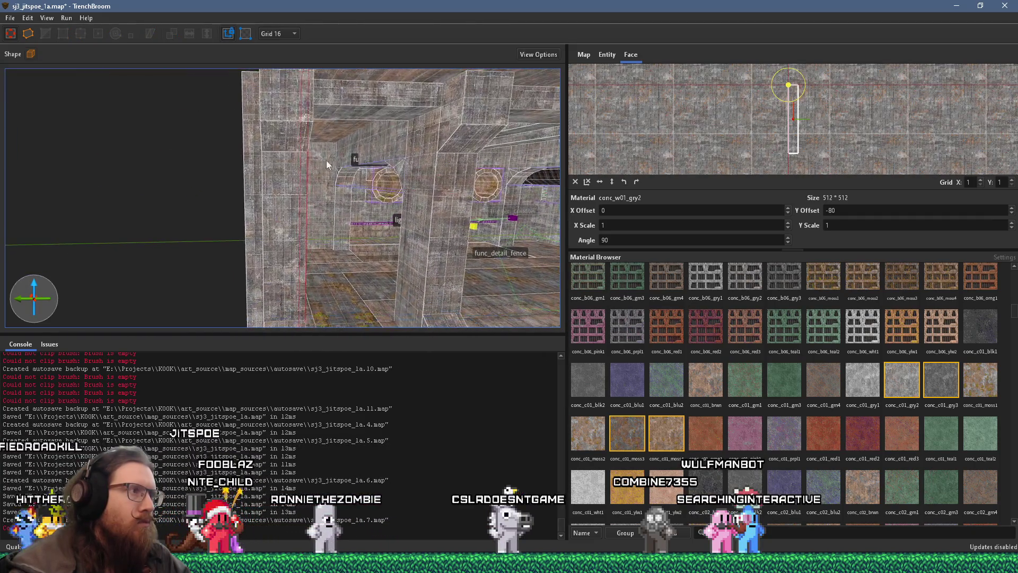
shift+click(273, 198)
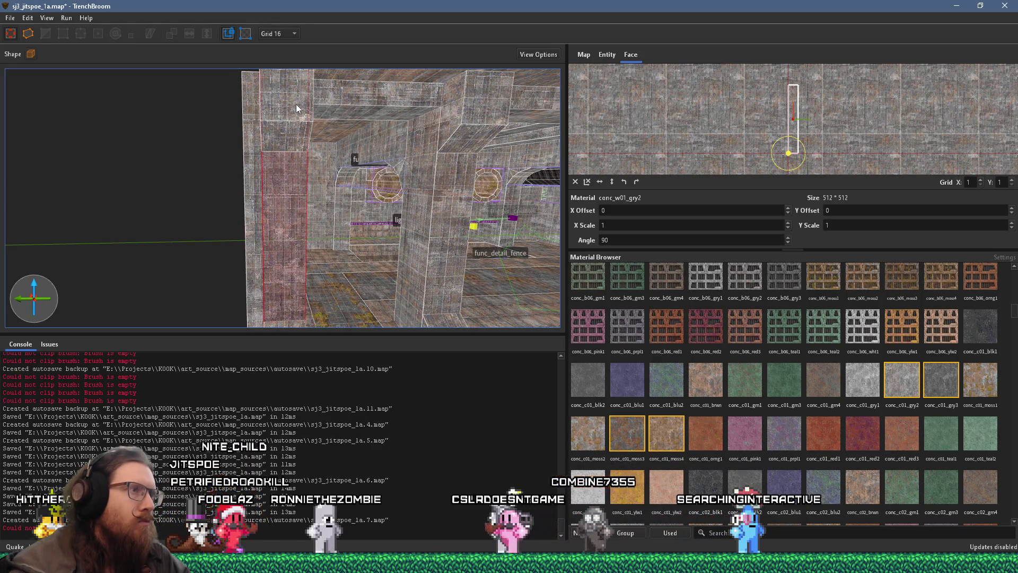
shift+click(293, 133)
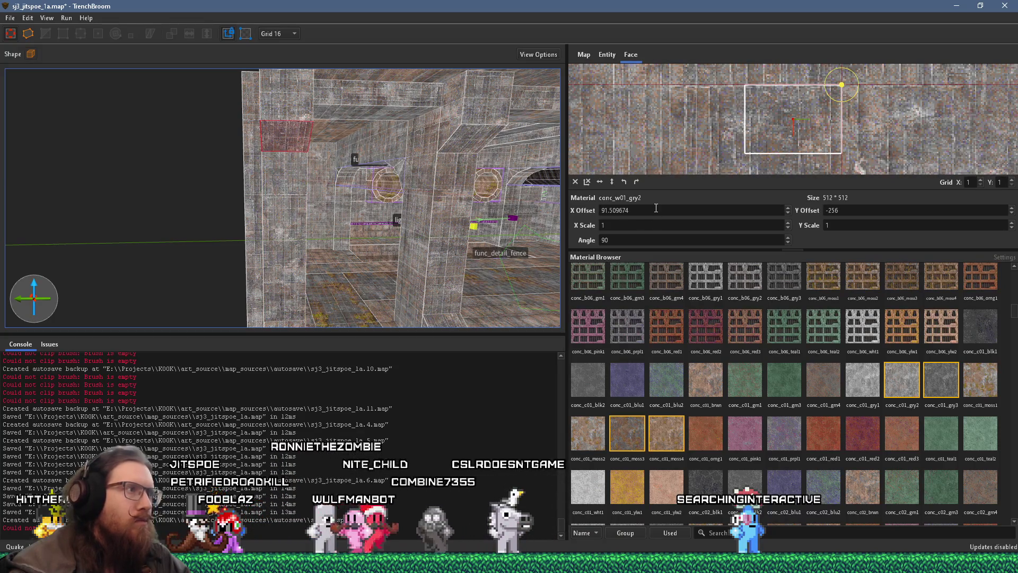
scroll(656, 209, down, 6)
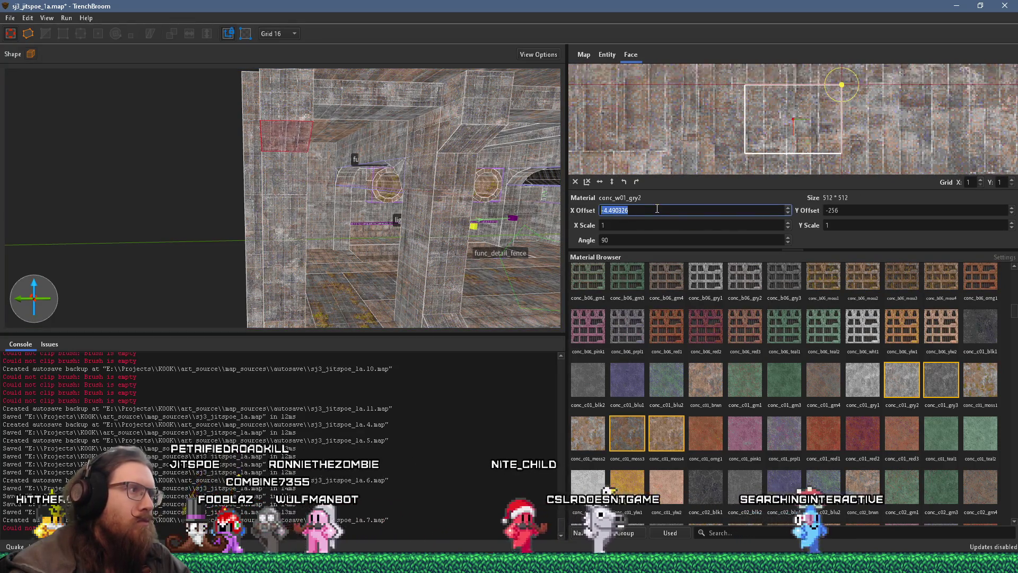
scroll(657, 209, down, 1)
scroll(714, 160, down, 1)
mouse_move(715, 160)
mouse_down()
mouse_move(886, 144)
mouse_move(851, 158)
mouse_move(885, 174)
mouse_move(928, 173)
mouse_move(915, 173)
mouse_up()
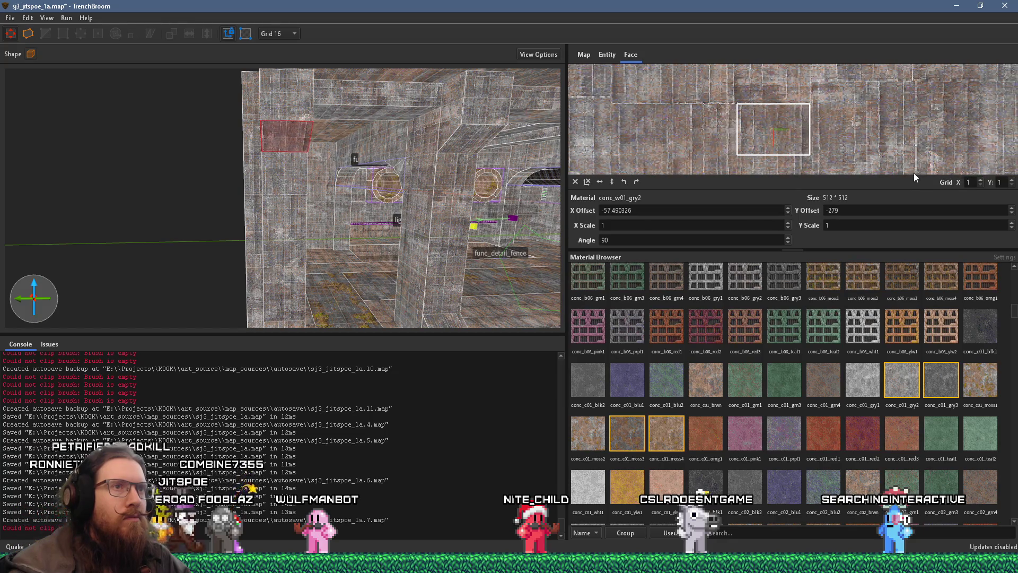
scroll(329, 192, up, 5)
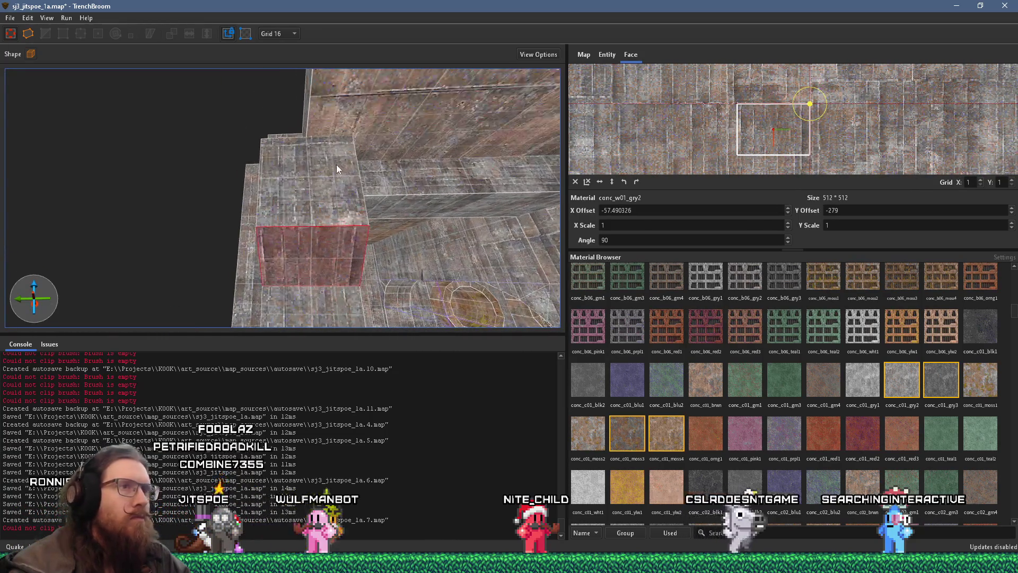
key(Escape)
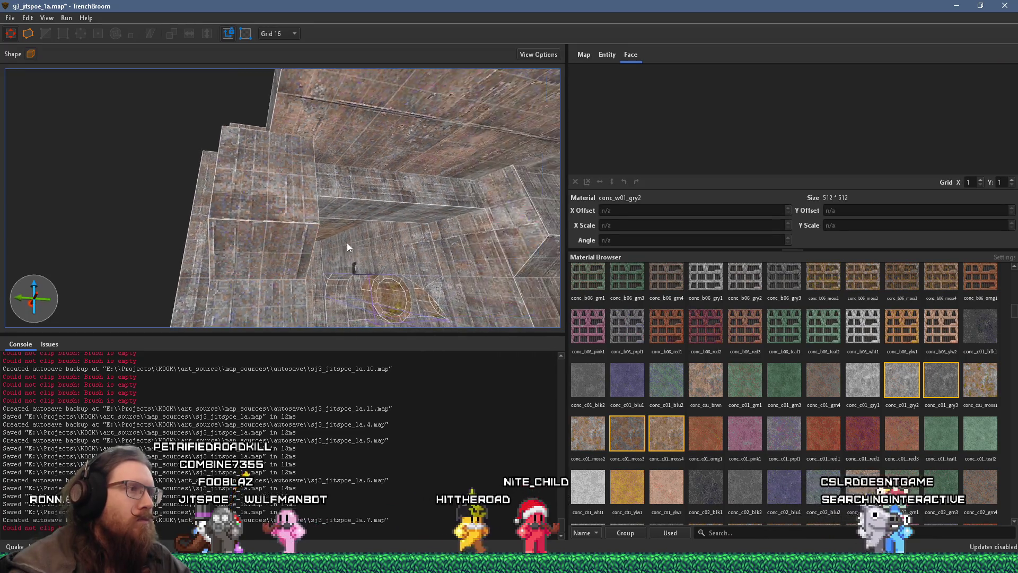
Step: Fly down the shaft to the stairs and nudge the texture on a block-top face
shift+click(364, 168)
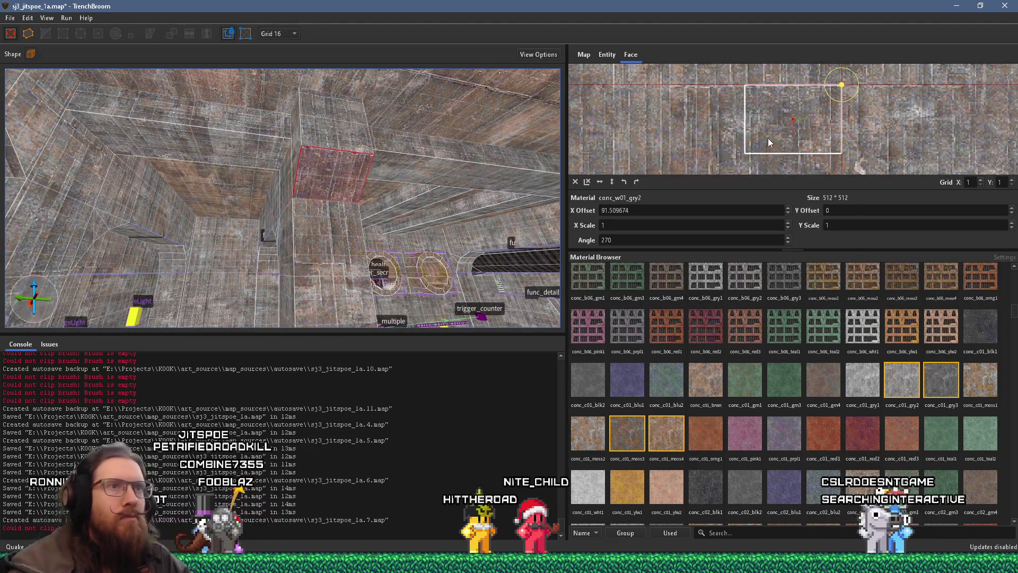
scroll(768, 138, up, 1)
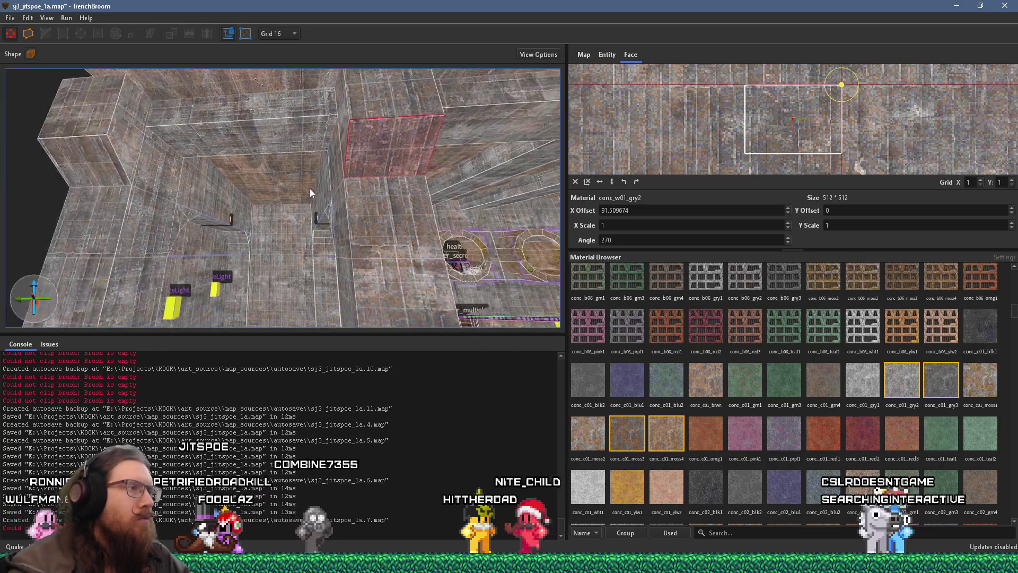
key(Escape)
key(w)
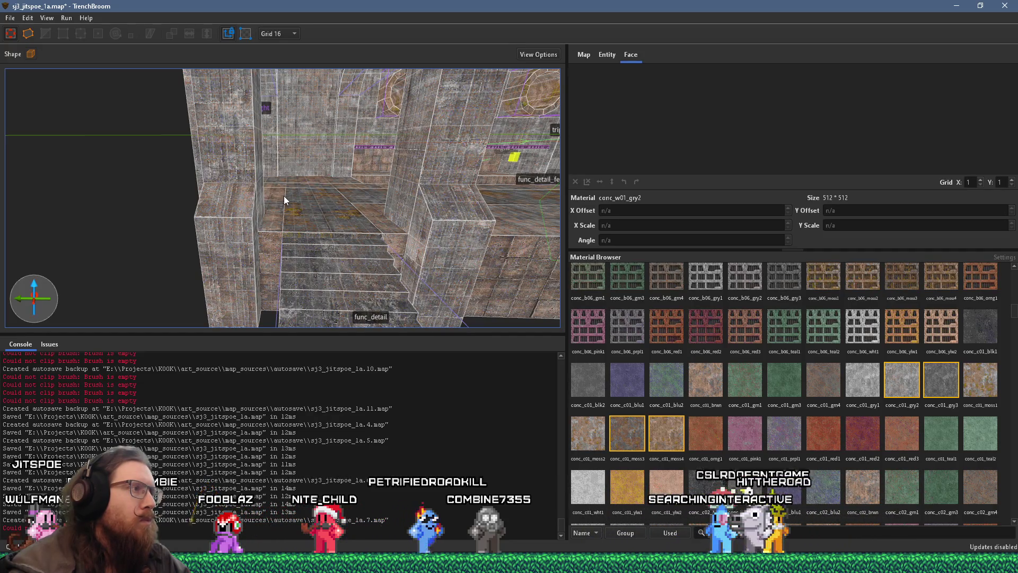
scroll(189, 232, up, 3)
shift+click(190, 222)
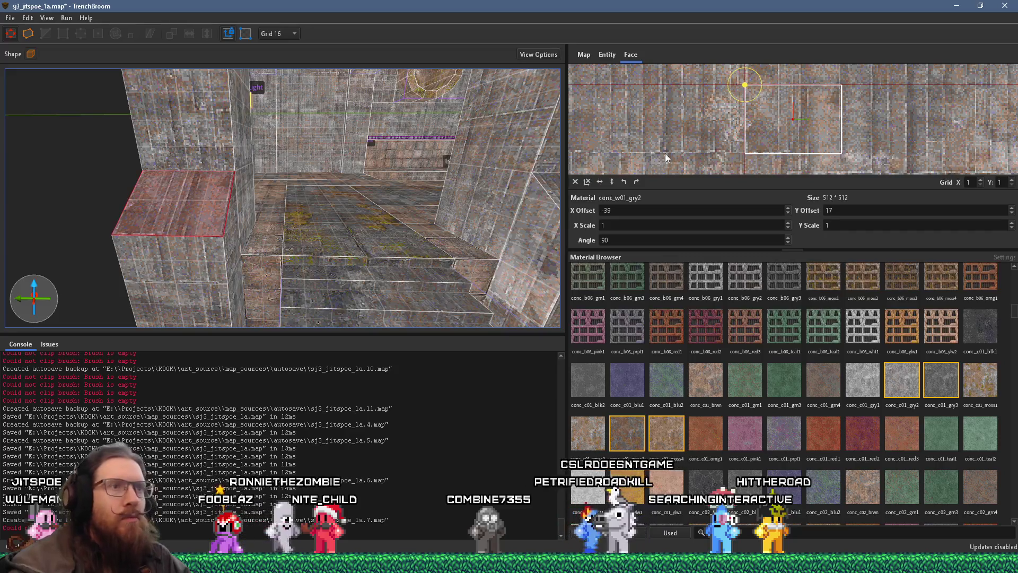
drag(778, 147, 780, 147)
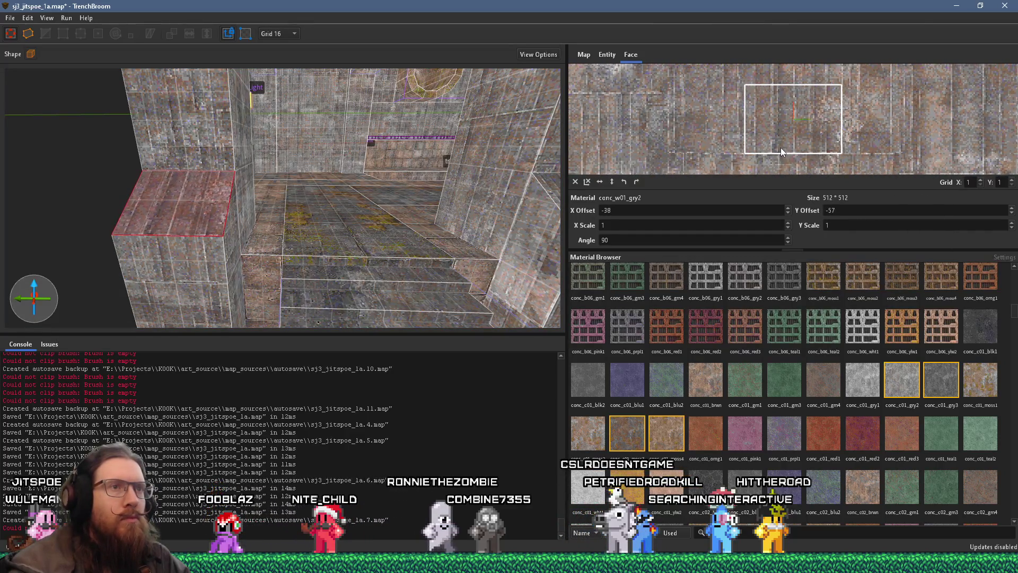
scroll(351, 171, up, 2)
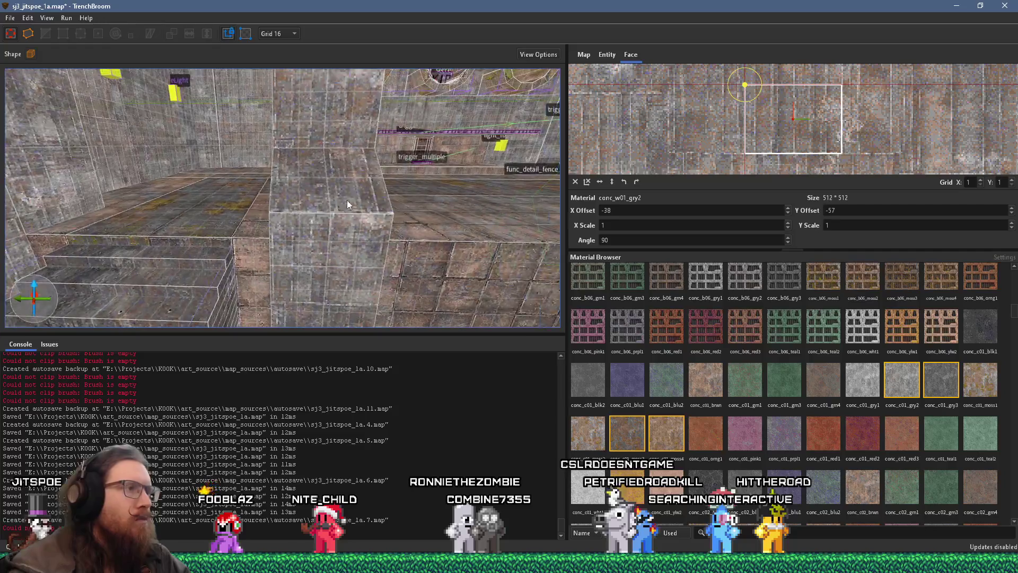
shift+click(346, 202)
click(346, 254)
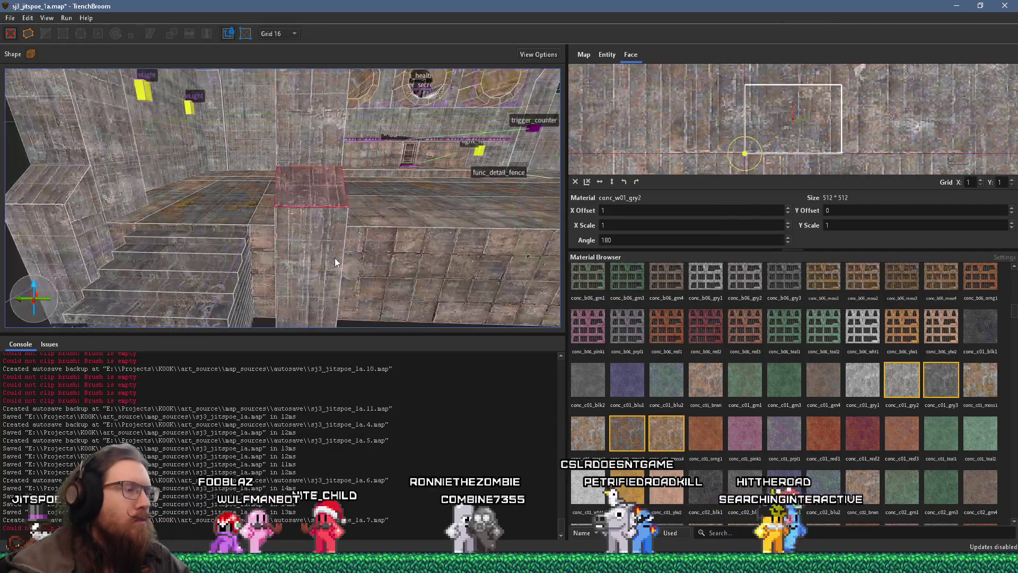
Step: Shift the conc_w01_gry2 texture on the doorway pillar's side faces
mouse_move(266, 192)
mouse_down()
mouse_move(351, 140)
mouse_move(412, 184)
mouse_up()
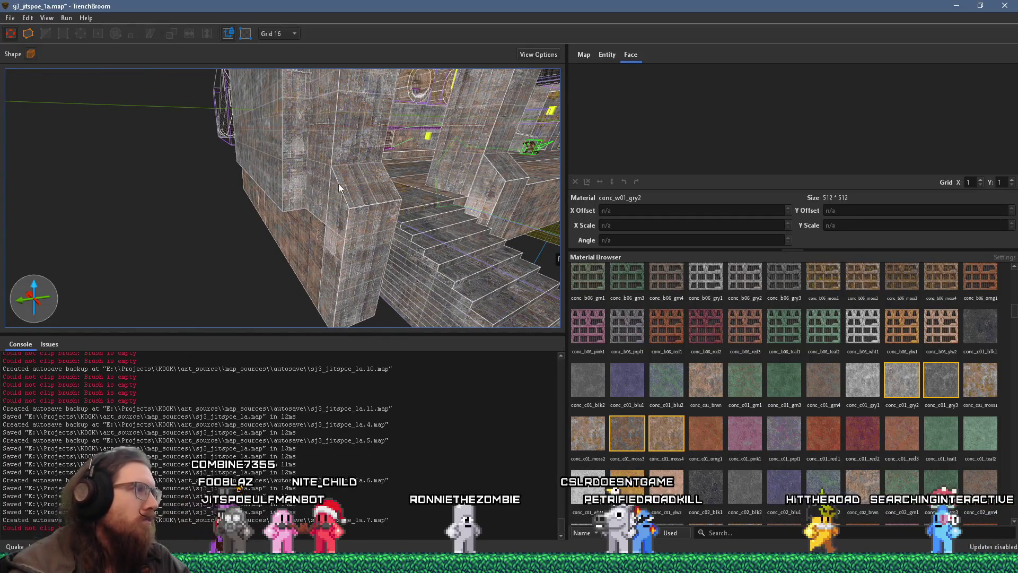
shift+click(325, 159)
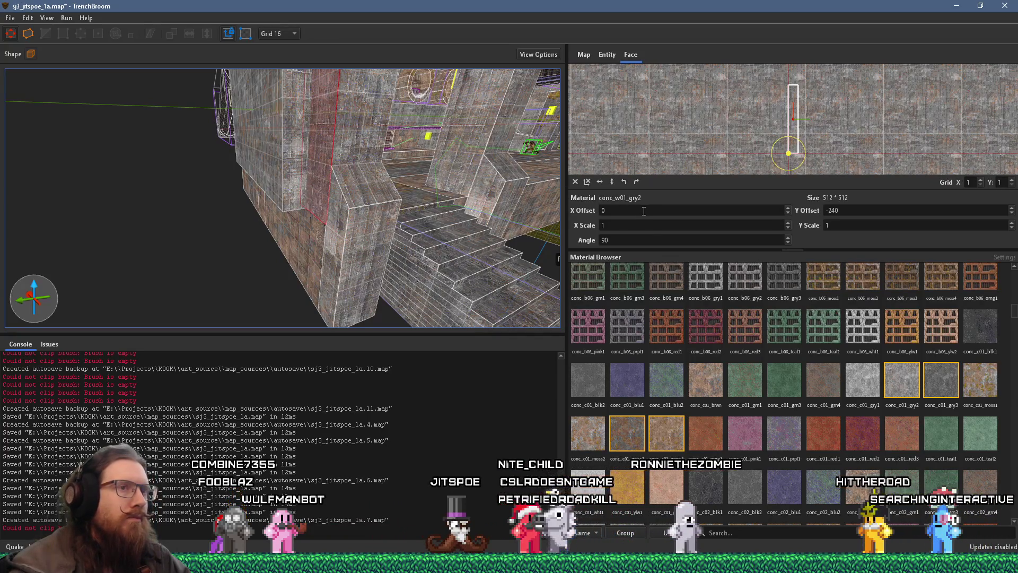
drag(745, 123, 803, 122)
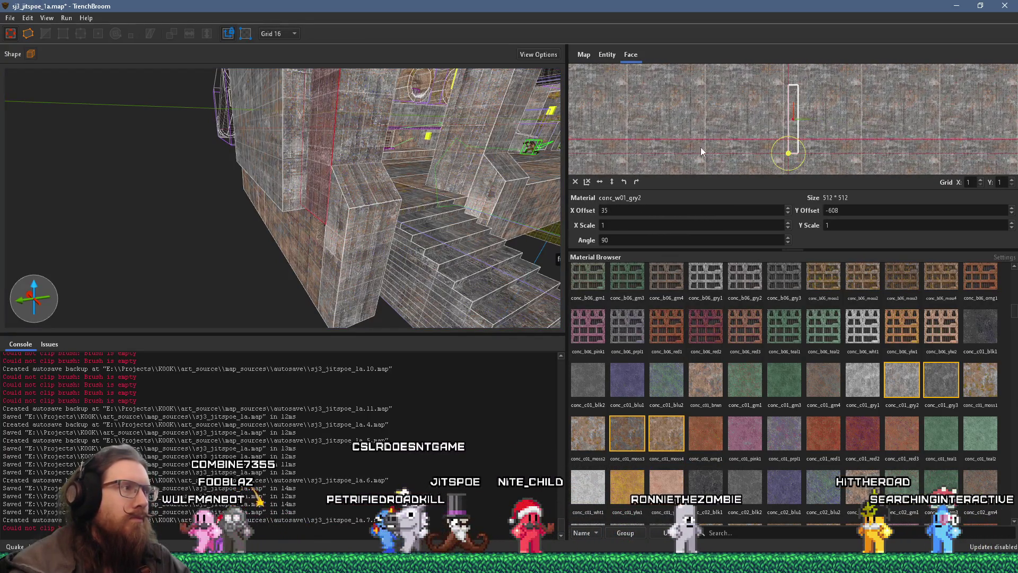
mouse_move(477, 215)
mouse_down()
mouse_move(280, 263)
mouse_move(329, 224)
mouse_move(156, 161)
mouse_move(13, 181)
mouse_move(103, 202)
mouse_move(247, 158)
mouse_move(284, 177)
mouse_move(280, 248)
mouse_up()
shift+click(262, 240)
drag(859, 125, 803, 142)
Step: Select the beam face over the doorway near the CageLight wall, then clear the selection
mouse_move(477, 234)
mouse_down()
mouse_move(379, 263)
mouse_move(362, 258)
mouse_up()
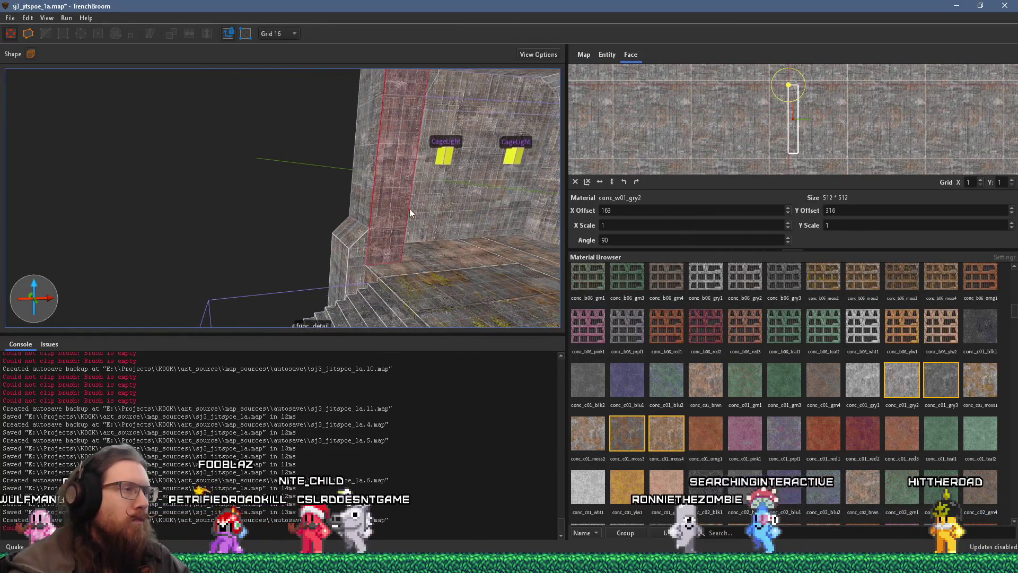
drag(415, 200, 374, 189)
mouse_move(339, 81)
mouse_down()
mouse_move(326, 167)
mouse_move(344, 190)
mouse_move(460, 163)
mouse_move(294, 141)
mouse_up()
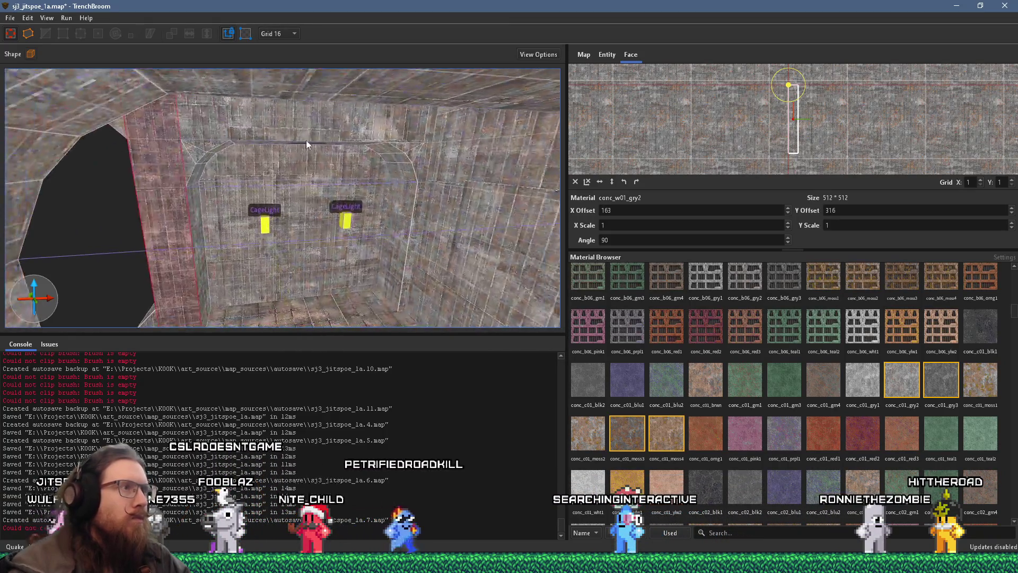
shift+click(413, 141)
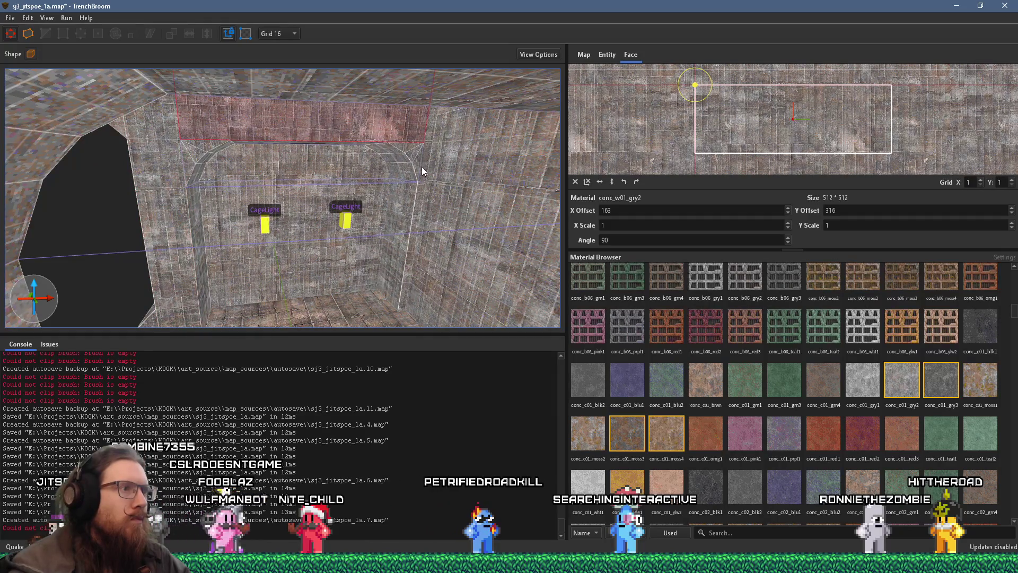
mouse_move(372, 202)
mouse_down()
mouse_move(402, 174)
mouse_move(685, 150)
mouse_move(472, 233)
mouse_move(270, 217)
mouse_move(385, 198)
mouse_move(355, 256)
mouse_move(465, 226)
mouse_move(482, 289)
mouse_up()
key(Escape)
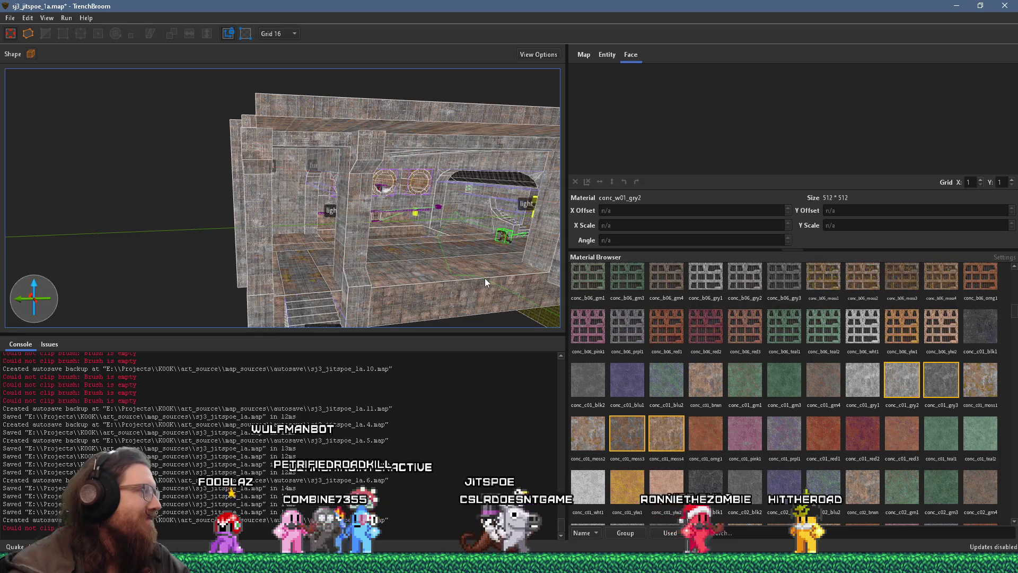
Step: Select the concrete pillar brush and drag its bottom face downward
scroll(485, 278, up, 10)
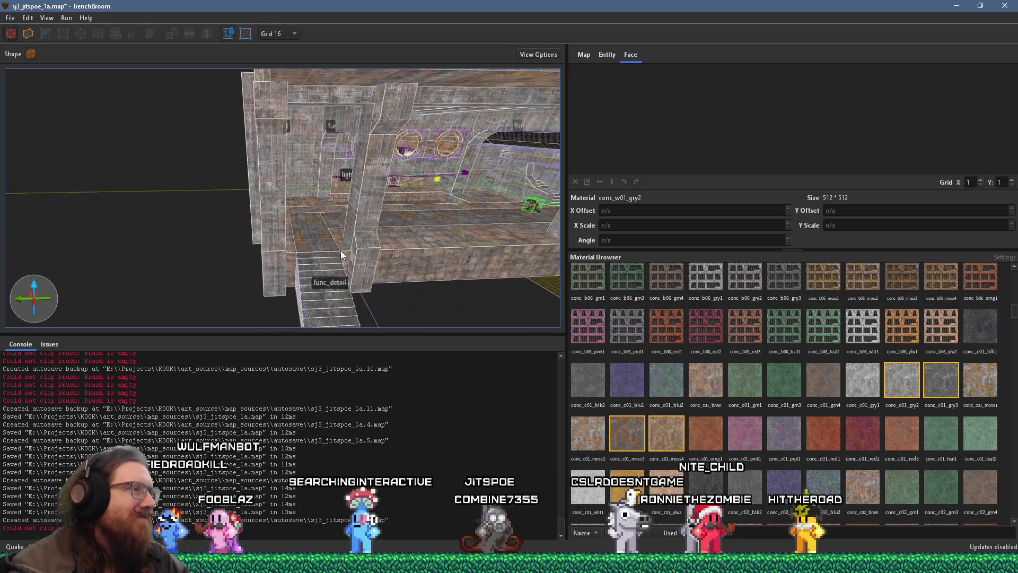
mouse_move(327, 266)
mouse_down()
mouse_move(372, 141)
mouse_move(381, 47)
mouse_move(457, 43)
mouse_move(173, 193)
mouse_move(350, 208)
mouse_move(342, 231)
mouse_move(291, 192)
mouse_move(227, 265)
mouse_move(260, 306)
mouse_up()
click(304, 221)
mouse_move(288, 281)
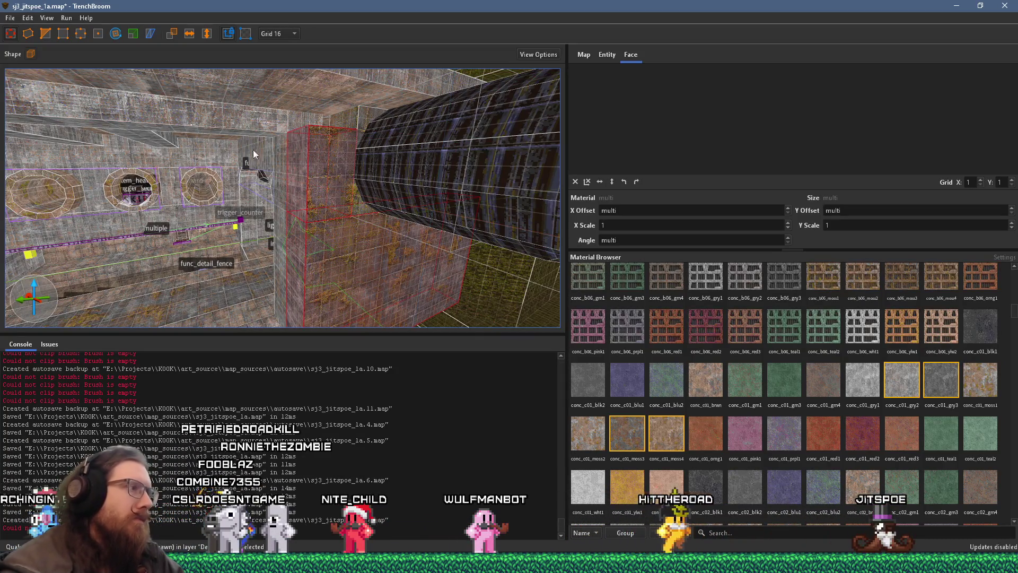
mouse_move(279, 272)
mouse_down()
mouse_move(275, 196)
mouse_move(442, 115)
mouse_move(352, 133)
mouse_move(253, 196)
mouse_move(244, 66)
mouse_up()
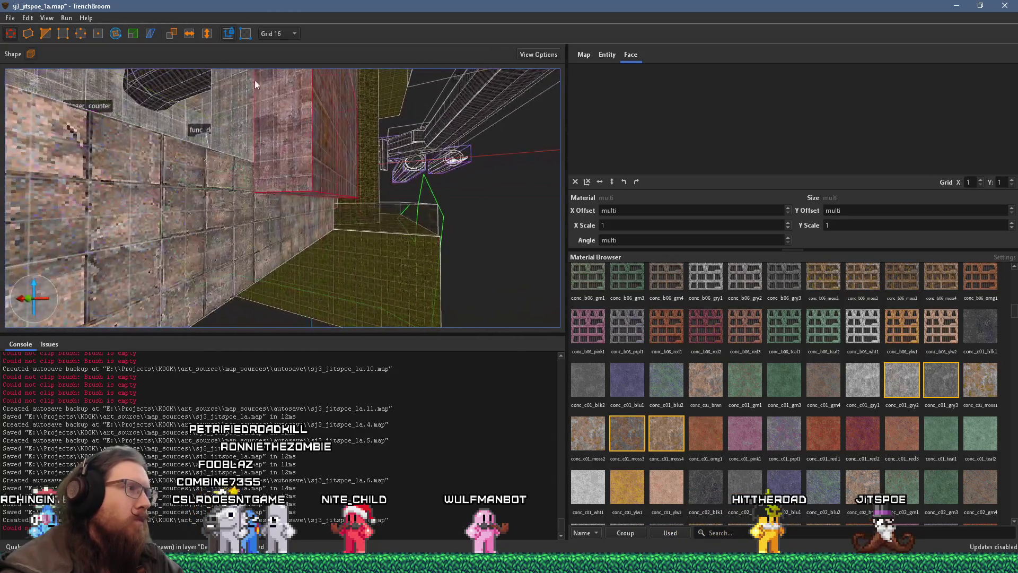
shift+click(265, 124)
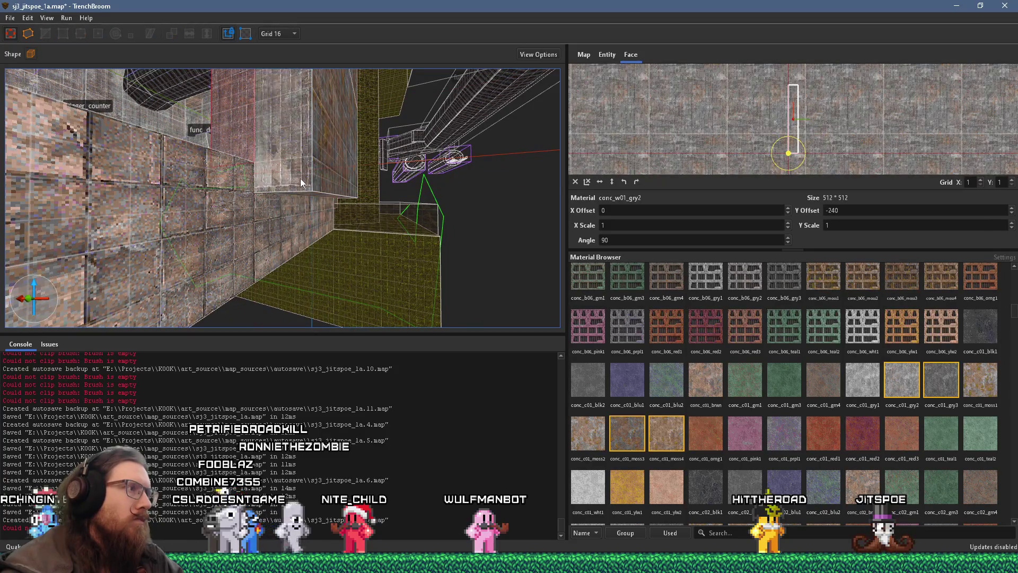
click(313, 190)
mouse_move(312, 196)
mouse_down()
mouse_move(310, 254)
mouse_move(264, 231)
mouse_move(201, 247)
mouse_move(203, 218)
mouse_move(250, 198)
mouse_move(264, 321)
mouse_move(313, 237)
mouse_move(380, 237)
mouse_up()
Step: Stretch the pillar along X from 64 to 208 units
drag(306, 195, 358, 306)
mouse_move(296, 183)
mouse_down()
mouse_move(383, 196)
mouse_move(358, 185)
mouse_up()
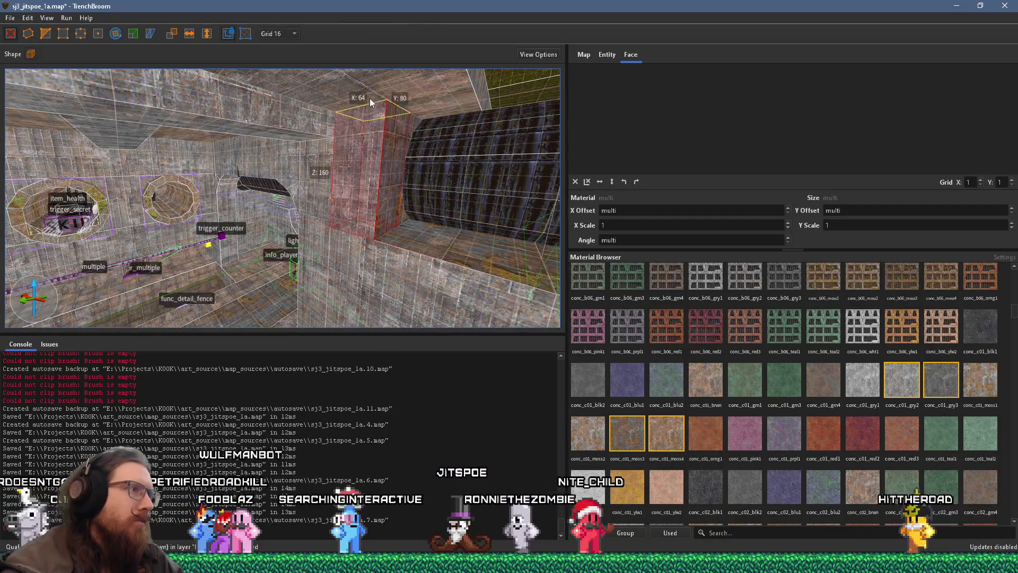
mouse_move(384, 141)
mouse_down()
mouse_move(526, 195)
mouse_move(450, 202)
mouse_move(259, 150)
mouse_move(330, 175)
mouse_up()
Step: Select the top slab brush above the wall with round windows
mouse_move(365, 209)
mouse_down()
mouse_move(335, 251)
mouse_move(285, 243)
mouse_move(89, 57)
mouse_move(43, 135)
mouse_move(234, 160)
mouse_move(238, 153)
mouse_move(572, 215)
mouse_move(414, 208)
mouse_move(270, 186)
mouse_move(305, 163)
mouse_move(371, 205)
mouse_move(256, 180)
mouse_move(438, 187)
mouse_move(215, 196)
mouse_move(409, 301)
mouse_move(329, 227)
mouse_move(280, 199)
mouse_move(252, 284)
mouse_move(255, 254)
mouse_move(313, 262)
mouse_move(272, 246)
mouse_up()
click(297, 185)
click(265, 251)
key(shift)
click(243, 225)
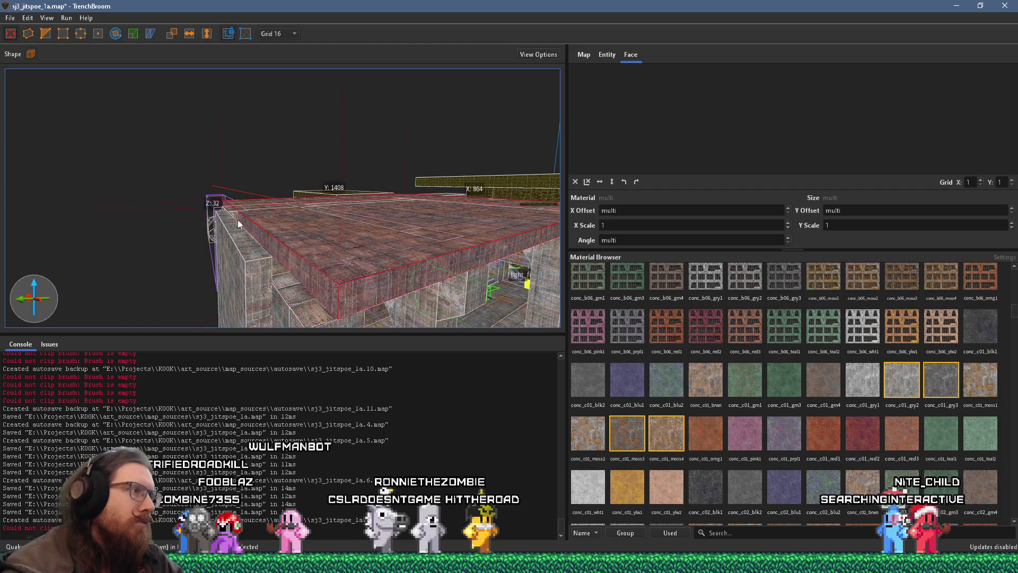
Step: Reselect the slab and an interior wall face, then move out to the exterior wall corner
click(231, 209)
scroll(230, 224, up, 3)
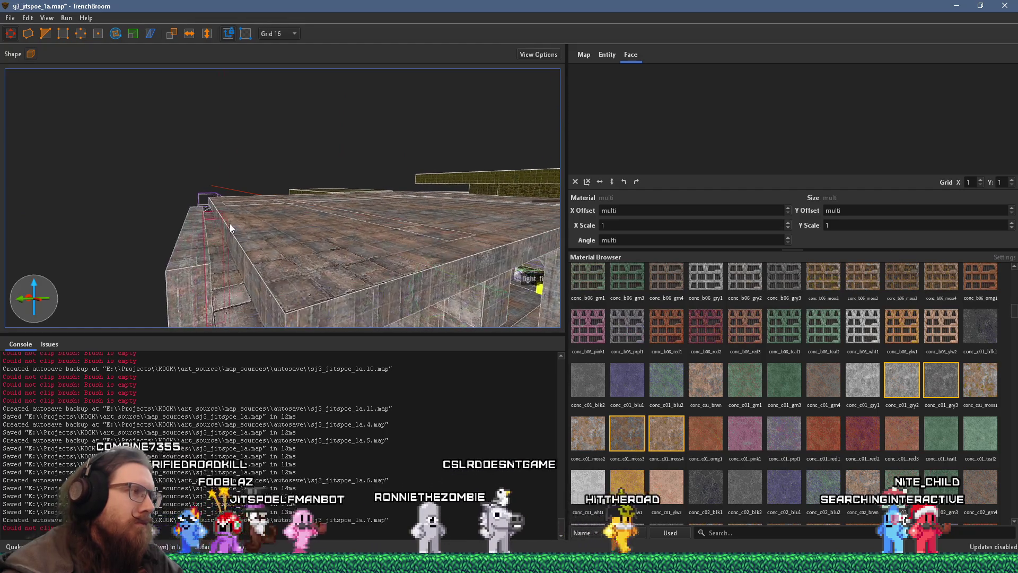
click(231, 234)
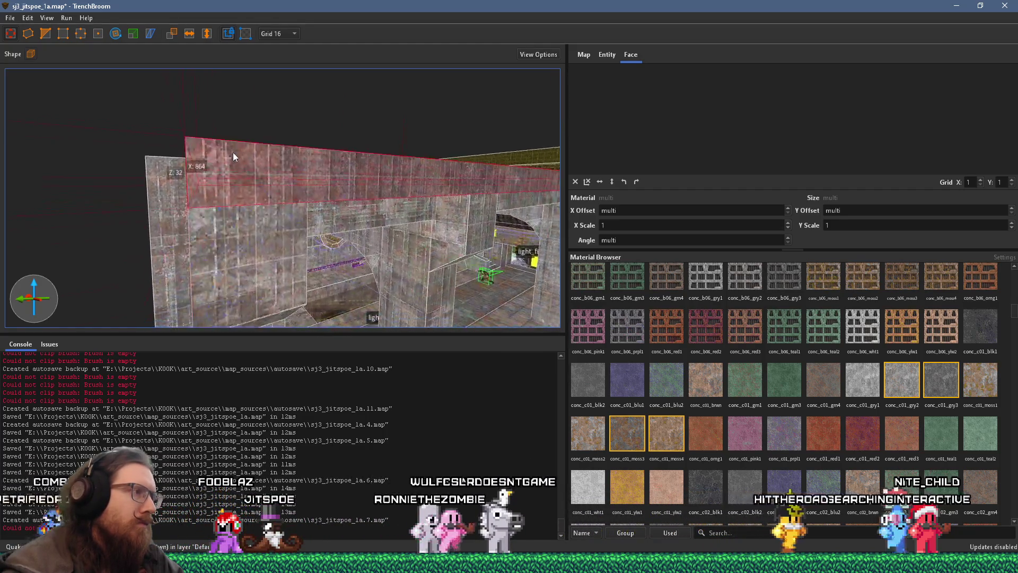
shift+click(337, 196)
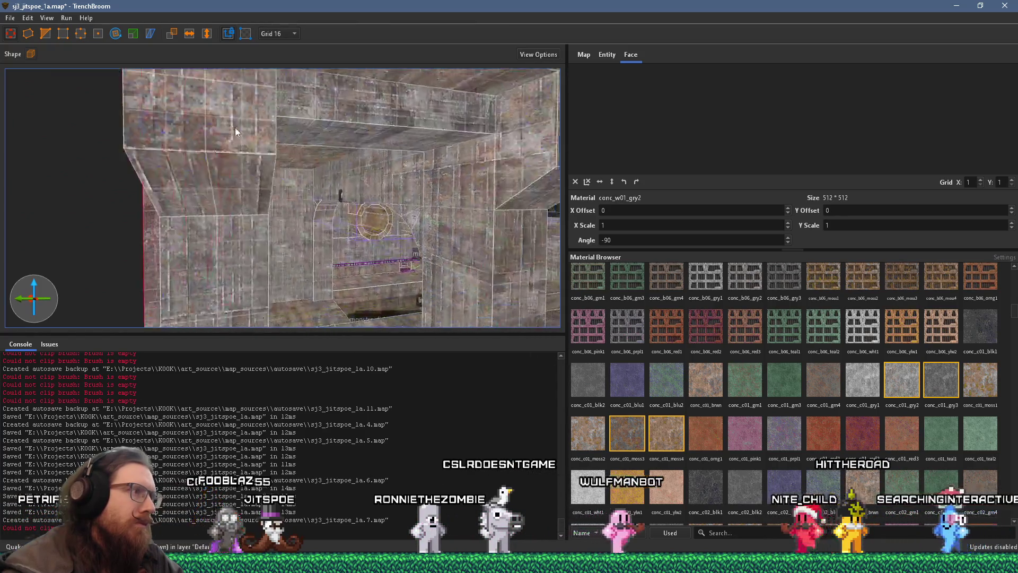
key(s)
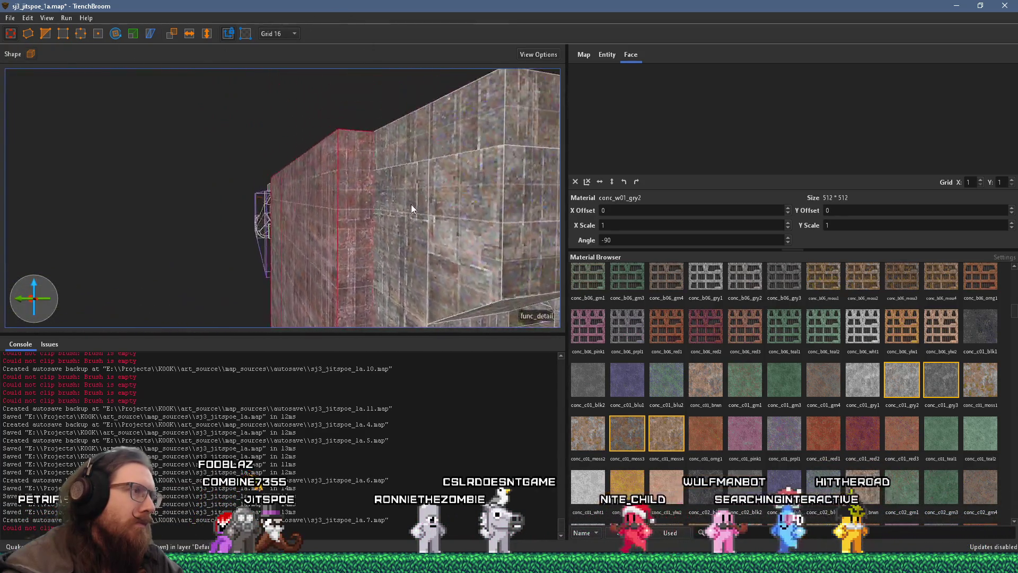
Step: Drag the 416 × 448 outer wall brush's face to deepen it along Y
click(310, 284)
mouse_move(306, 284)
mouse_down()
mouse_move(329, 279)
mouse_move(271, 282)
mouse_move(284, 286)
mouse_up()
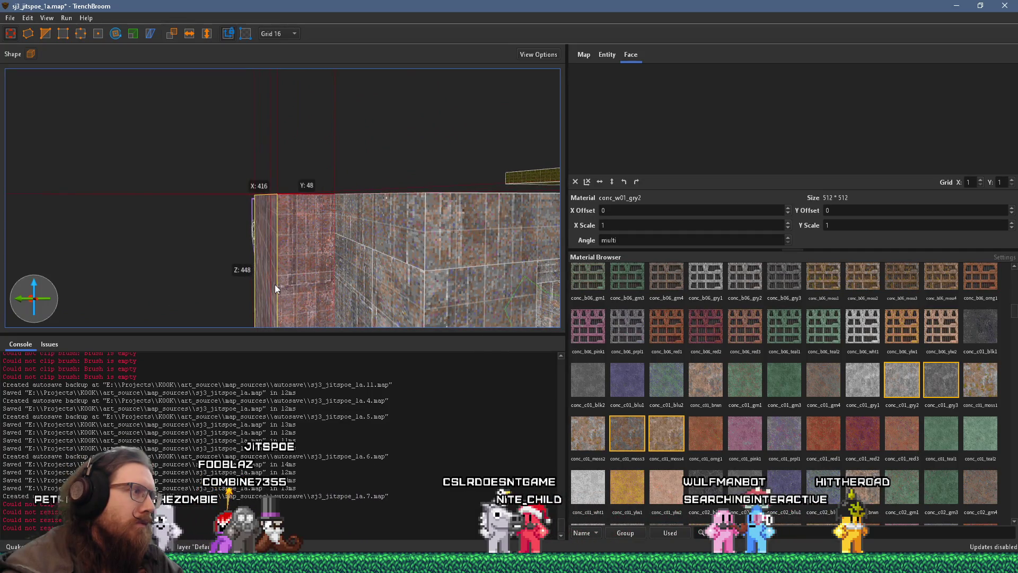
scroll(275, 284, up, 5)
scroll(236, 154, down, 5)
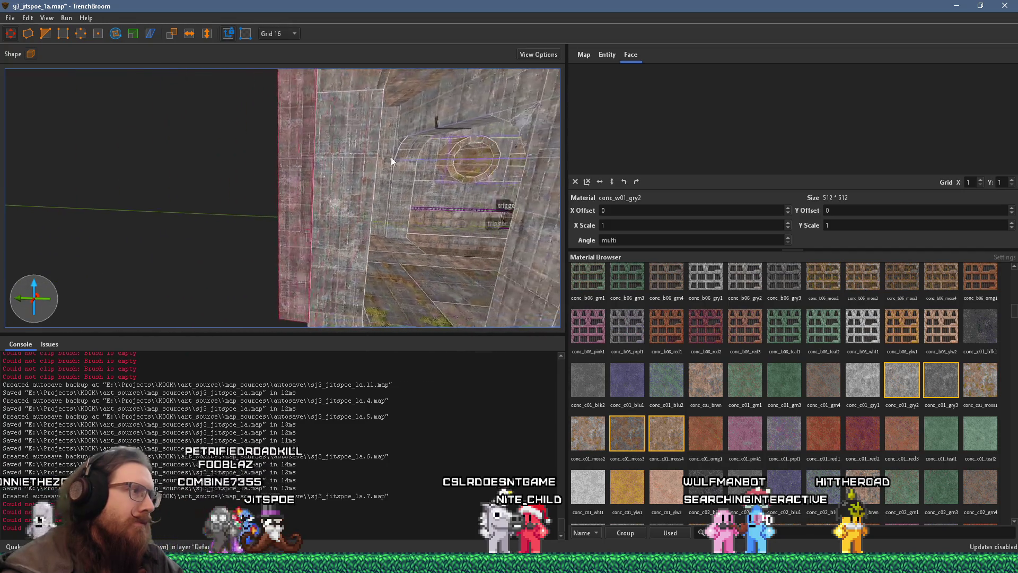
scroll(336, 98, up, 3)
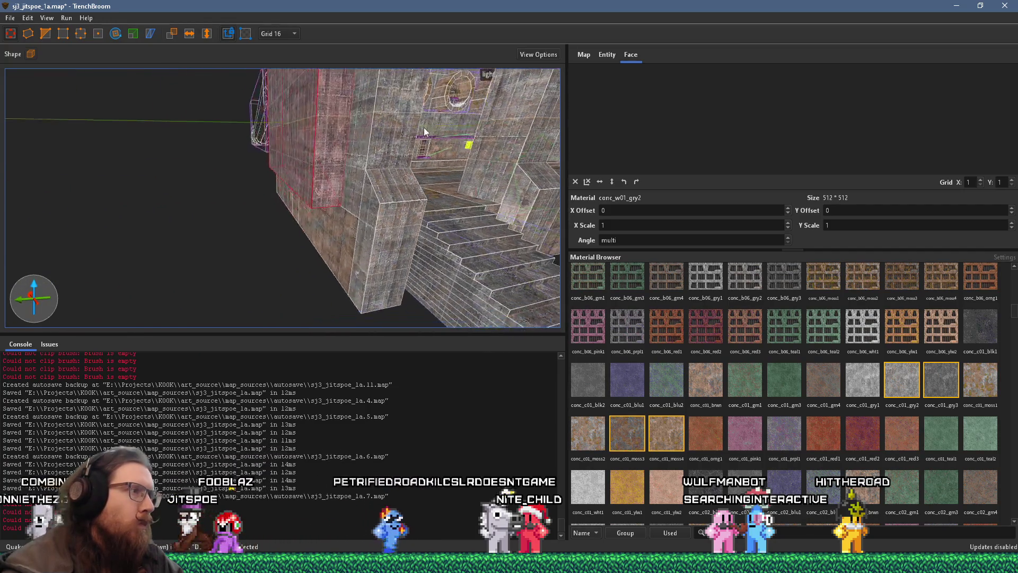
scroll(422, 123, up, 3)
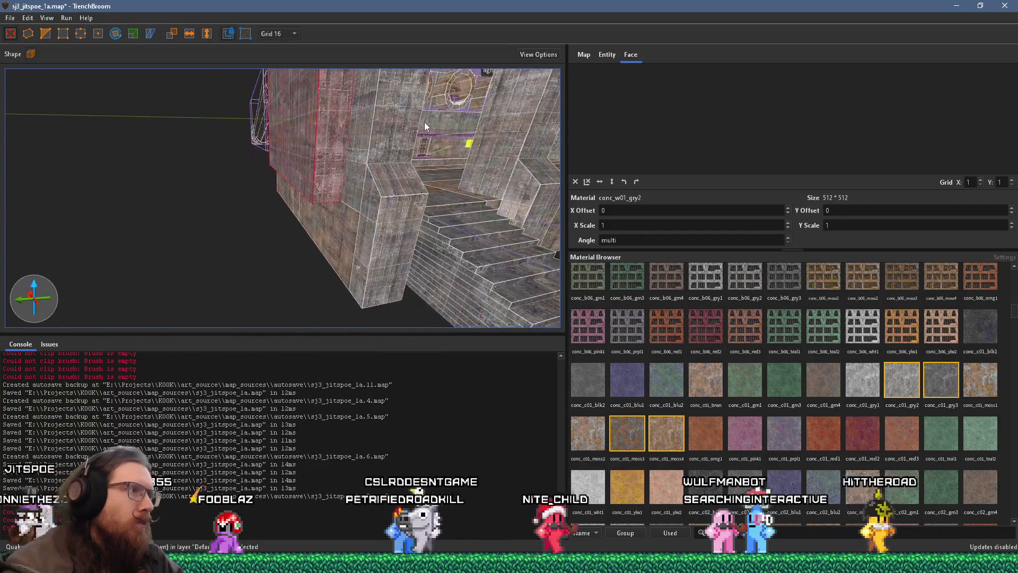
scroll(409, 130, up, 1)
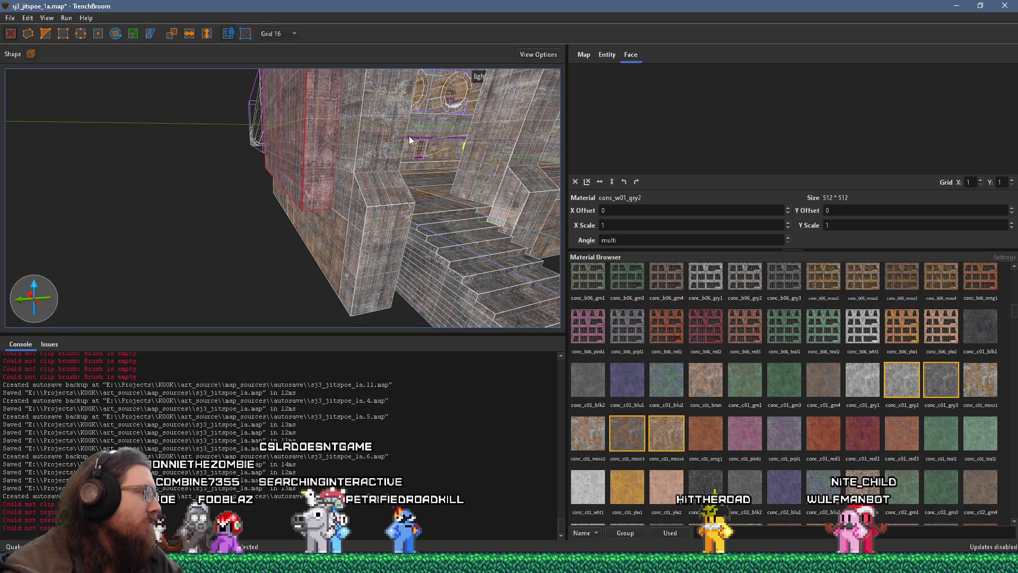
mouse_move(403, 155)
mouse_down()
mouse_move(424, 195)
mouse_move(234, 146)
mouse_move(249, 189)
mouse_move(249, 135)
mouse_up()
mouse_move(281, 105)
mouse_down()
mouse_move(150, 237)
mouse_move(138, 231)
mouse_move(265, 242)
mouse_move(215, 249)
mouse_move(281, 180)
mouse_up()
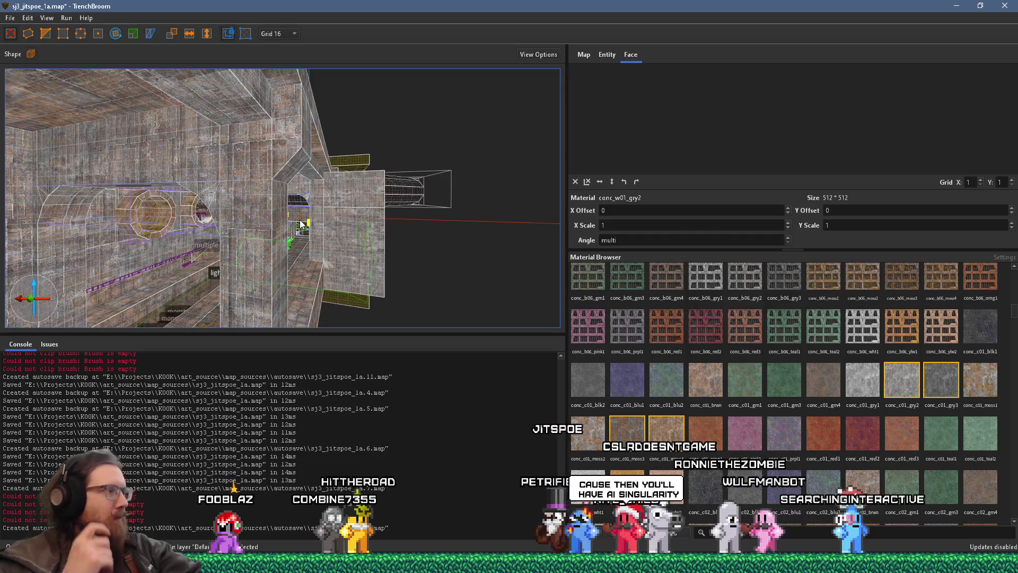
Step: Reset the conc_f02_brwn texture on the low brick wall face to zero offset and rotation
mouse_move(301, 224)
mouse_down()
mouse_move(385, 244)
mouse_move(322, 273)
mouse_up()
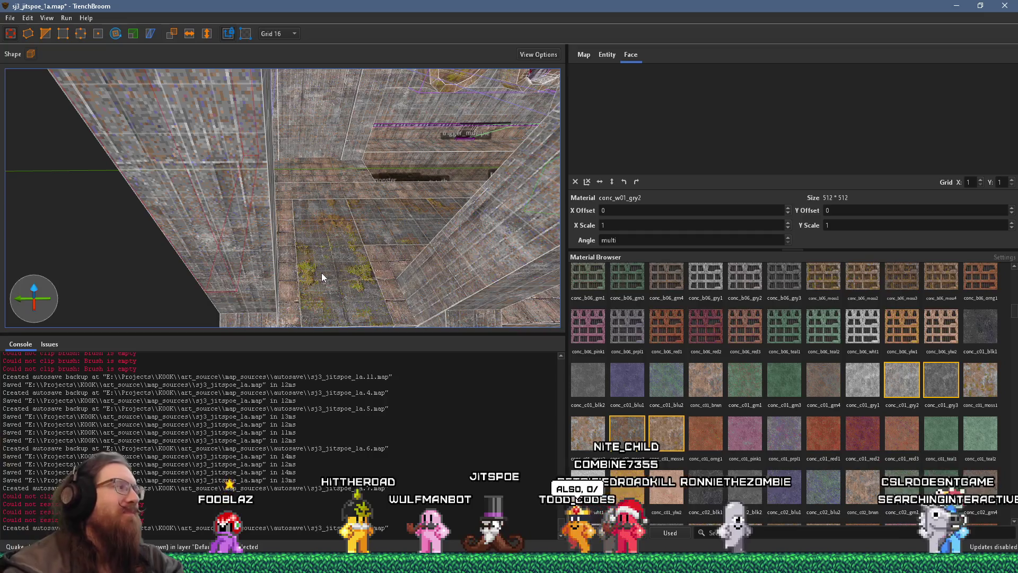
scroll(319, 239, down, 2)
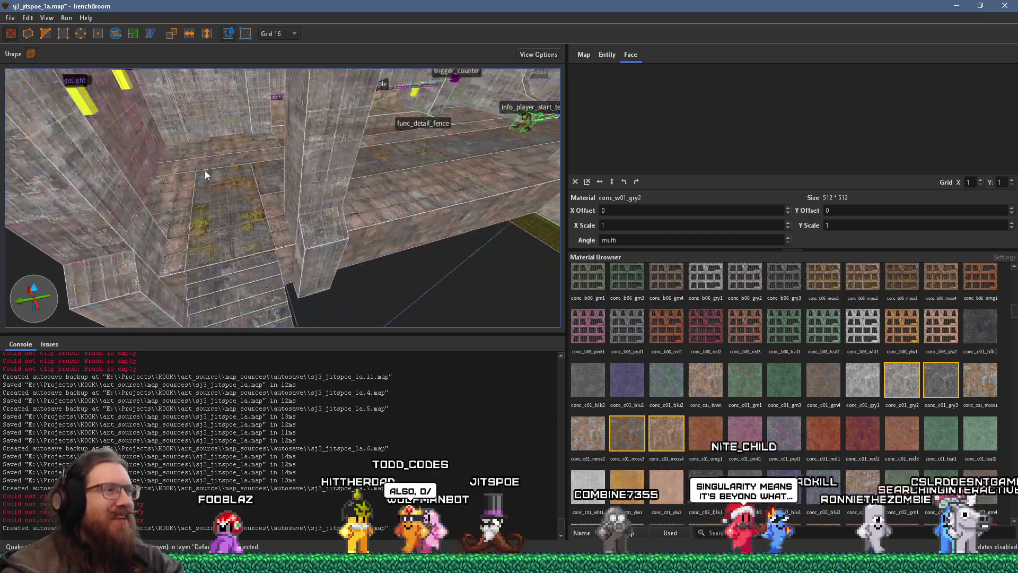
mouse_move(206, 171)
mouse_down()
mouse_move(286, 175)
mouse_move(419, 55)
mouse_move(323, 128)
mouse_move(256, 135)
mouse_move(348, 167)
mouse_move(206, 161)
mouse_move(133, 188)
mouse_move(260, 180)
mouse_up()
shift+click(355, 204)
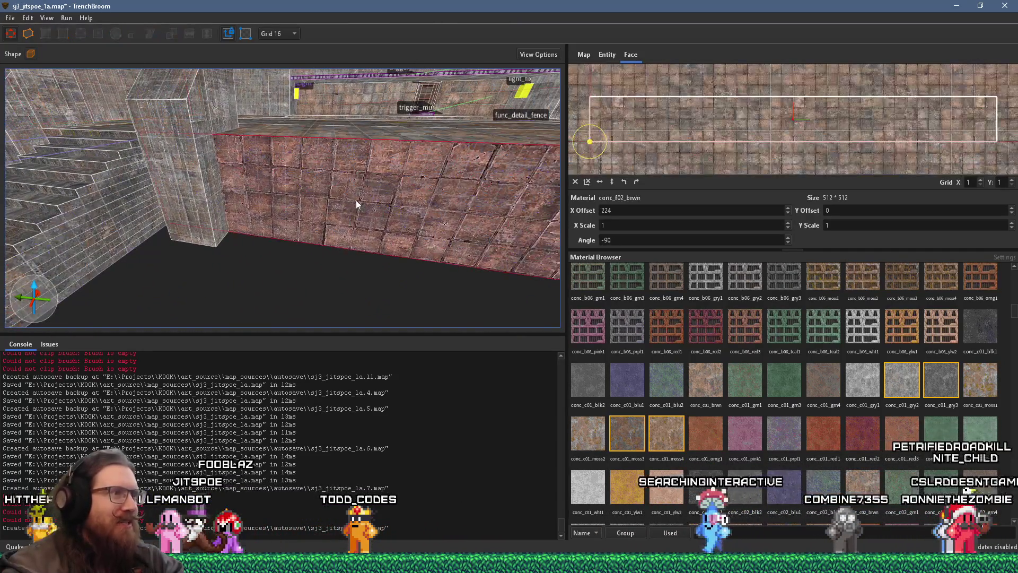
click(576, 182)
mouse_move(476, 177)
mouse_down()
mouse_move(175, 209)
mouse_move(209, 216)
mouse_move(272, 201)
mouse_move(139, 241)
mouse_move(173, 218)
mouse_move(418, 198)
mouse_move(339, 183)
mouse_move(254, 197)
mouse_move(337, 167)
mouse_up()
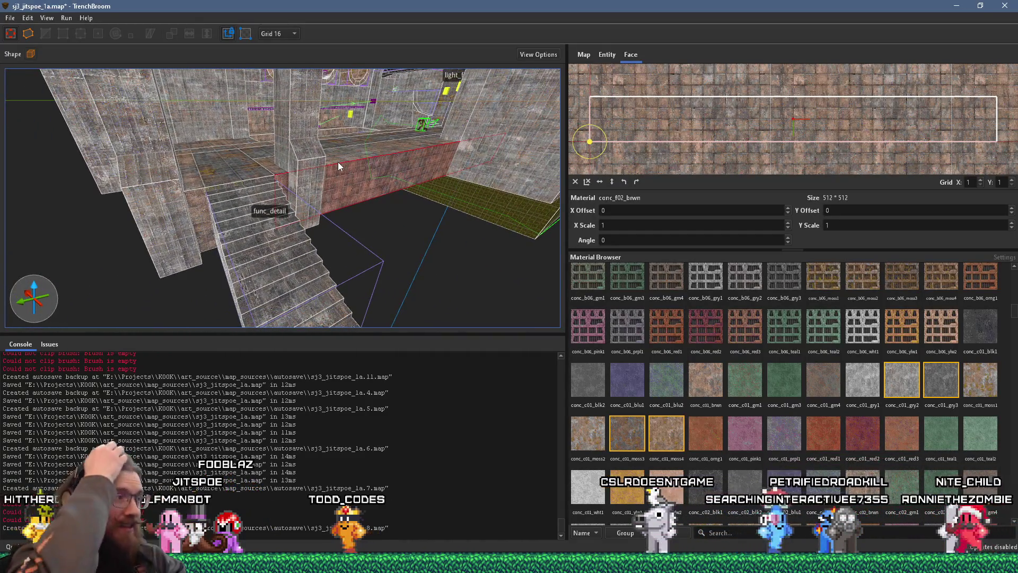
key(Escape)
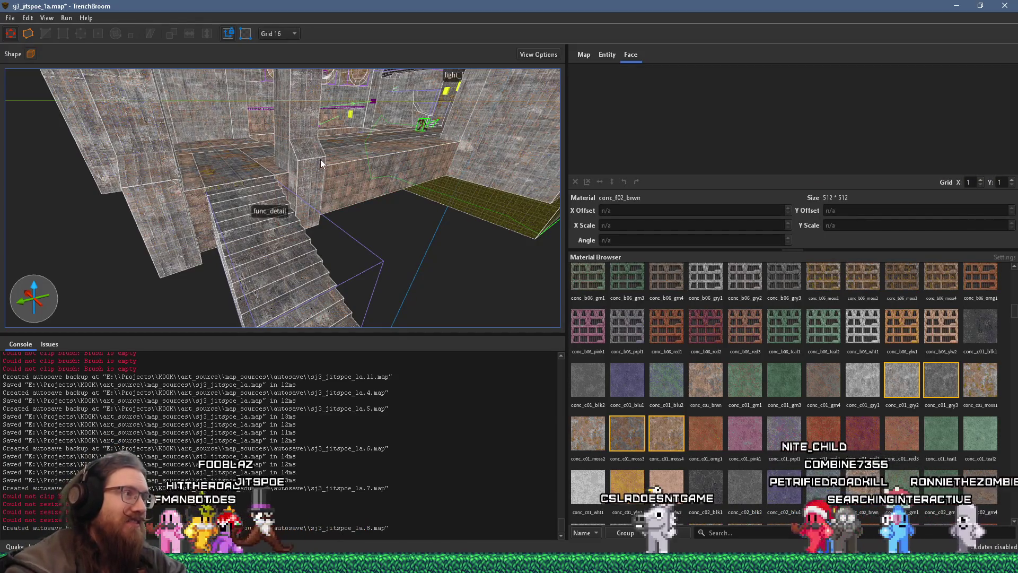
scroll(296, 147, up, 3)
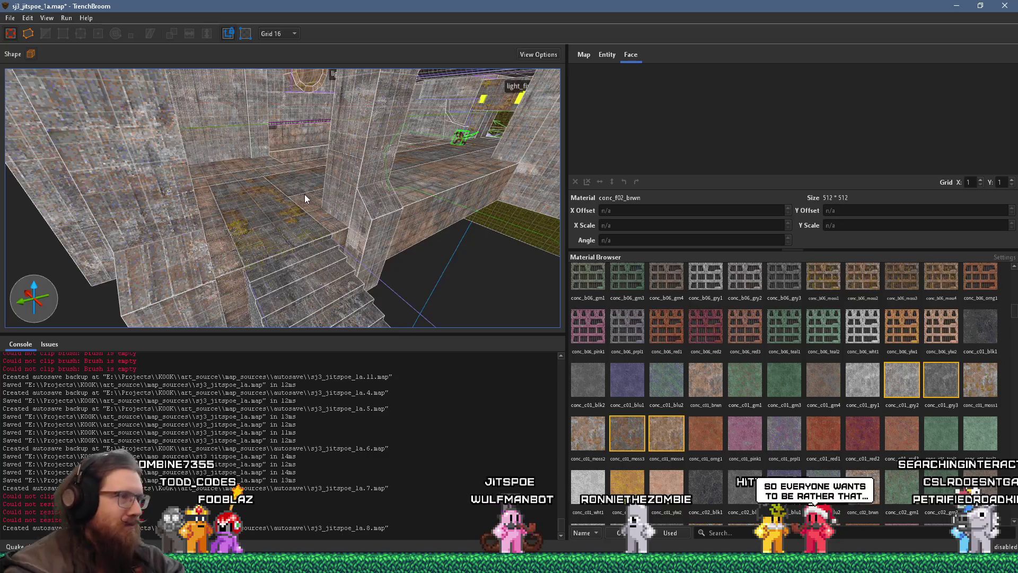
Step: Drag the left wall brush forward over the stairs so its Z size grows from 464 to 576
scroll(301, 204, down, 3)
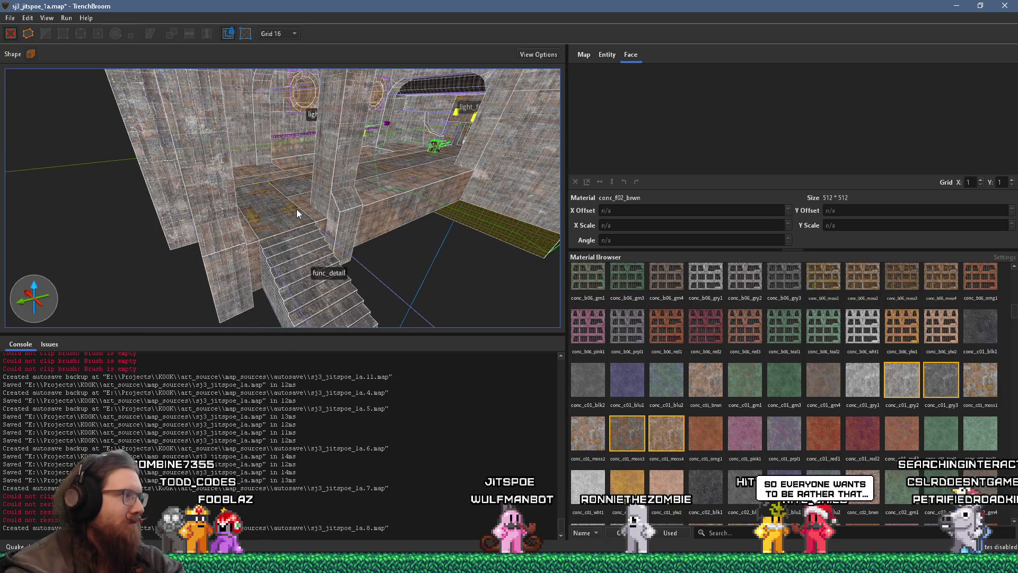
mouse_move(297, 213)
mouse_down()
mouse_move(261, 250)
mouse_move(440, 150)
mouse_move(102, 197)
mouse_move(212, 188)
mouse_move(225, 167)
mouse_move(244, 293)
mouse_move(399, 166)
mouse_move(456, 155)
mouse_move(339, 211)
mouse_move(329, 308)
mouse_move(262, 236)
mouse_move(284, 149)
mouse_up()
shift+click(260, 229)
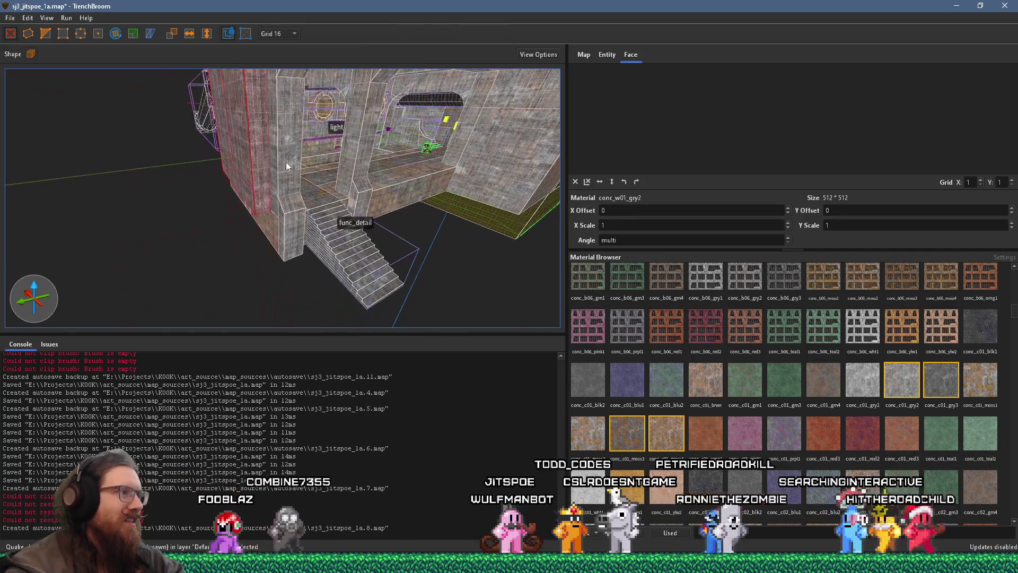
mouse_move(264, 281)
mouse_down()
mouse_move(337, 289)
mouse_move(75, 230)
mouse_move(219, 210)
mouse_move(62, 136)
mouse_move(113, 104)
mouse_move(224, 132)
mouse_move(230, 237)
mouse_move(285, 219)
mouse_move(298, 148)
mouse_move(431, 49)
mouse_move(487, 103)
mouse_move(500, 138)
mouse_up()
mouse_move(342, 271)
mouse_down()
mouse_move(277, 122)
mouse_move(367, 91)
mouse_move(493, 10)
mouse_move(471, 2)
mouse_move(345, 71)
mouse_move(297, 129)
mouse_up()
click(304, 132)
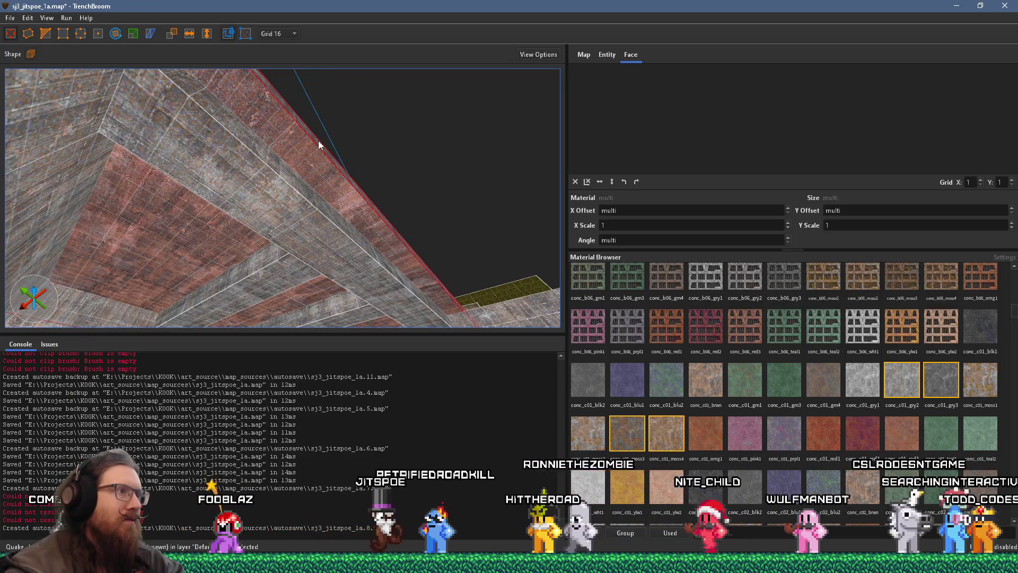
Step: Stretch the concrete wall brush outward and give one conc_w04_brwn face Y offset 64
mouse_move(320, 146)
mouse_down()
mouse_move(291, 161)
mouse_move(456, 116)
mouse_up()
shift+click(419, 139)
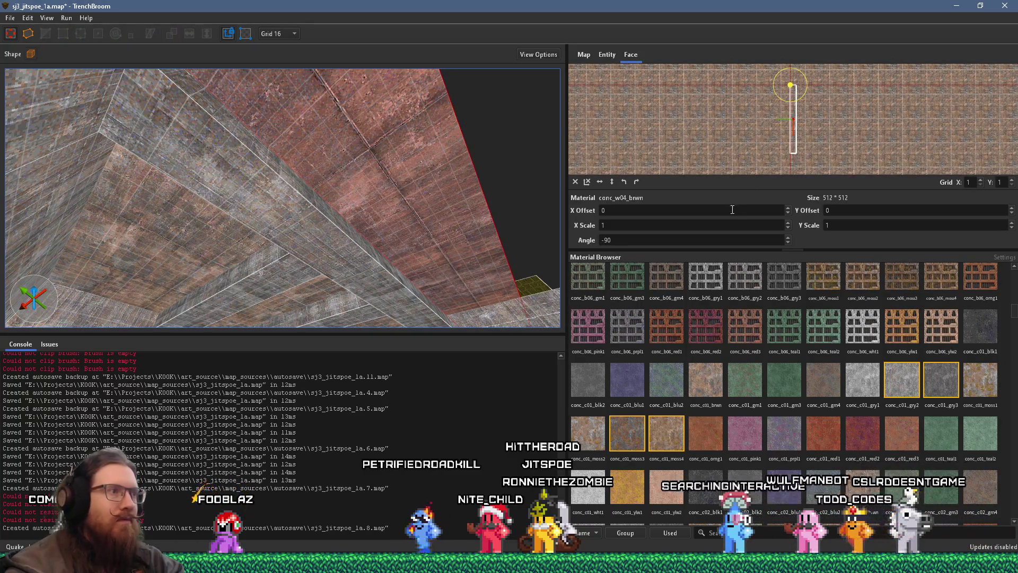
double_click(733, 210)
double_click(884, 210)
text(64)
key(Return)
Step: Orbit around to inspect the retextured face, then deselect it
mouse_move(539, 197)
mouse_down()
mouse_move(473, 161)
mouse_move(424, 163)
mouse_move(408, 228)
mouse_move(325, 235)
mouse_move(304, 198)
mouse_move(196, 278)
mouse_move(310, 238)
mouse_move(351, 208)
mouse_move(253, 246)
mouse_move(362, 184)
mouse_up()
mouse_move(257, 177)
mouse_down()
mouse_move(514, 182)
mouse_move(364, 234)
mouse_move(322, 200)
mouse_move(393, 199)
mouse_move(348, 190)
mouse_move(281, 257)
mouse_move(264, 238)
mouse_up()
key(d)
click(264, 238)
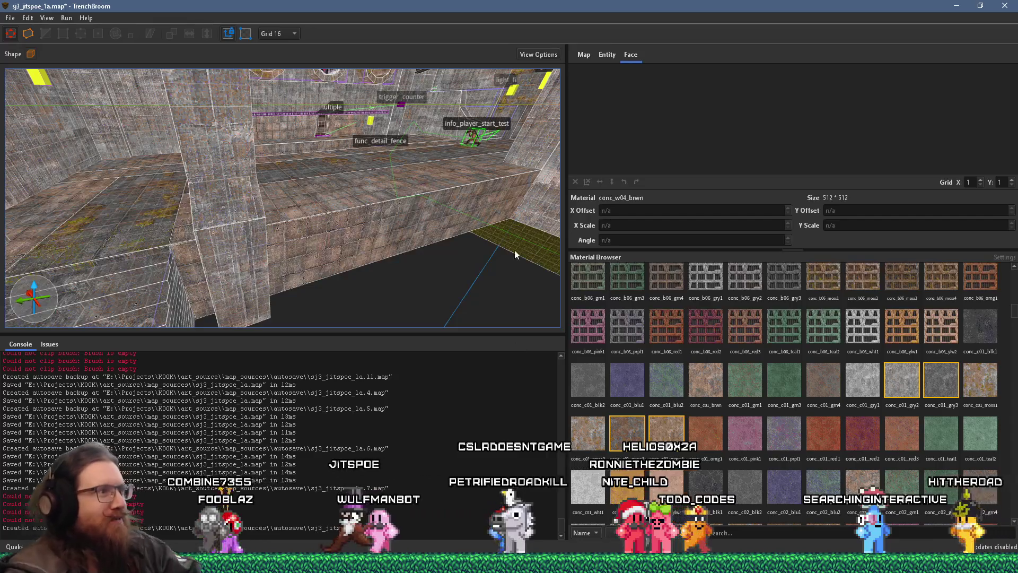
scroll(361, 225, up, 5)
scroll(208, 135, up, 10)
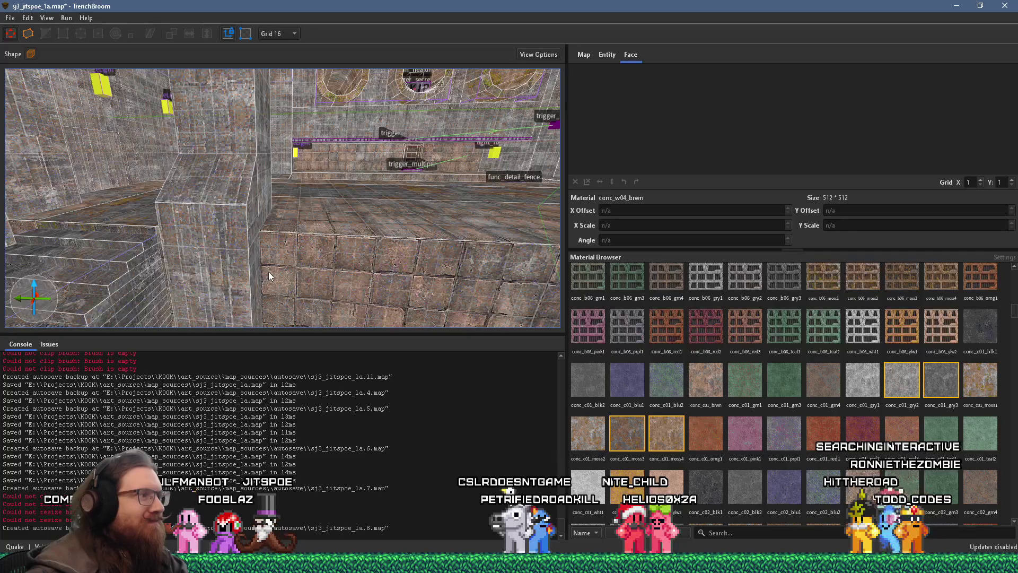
scroll(262, 278, up, 5)
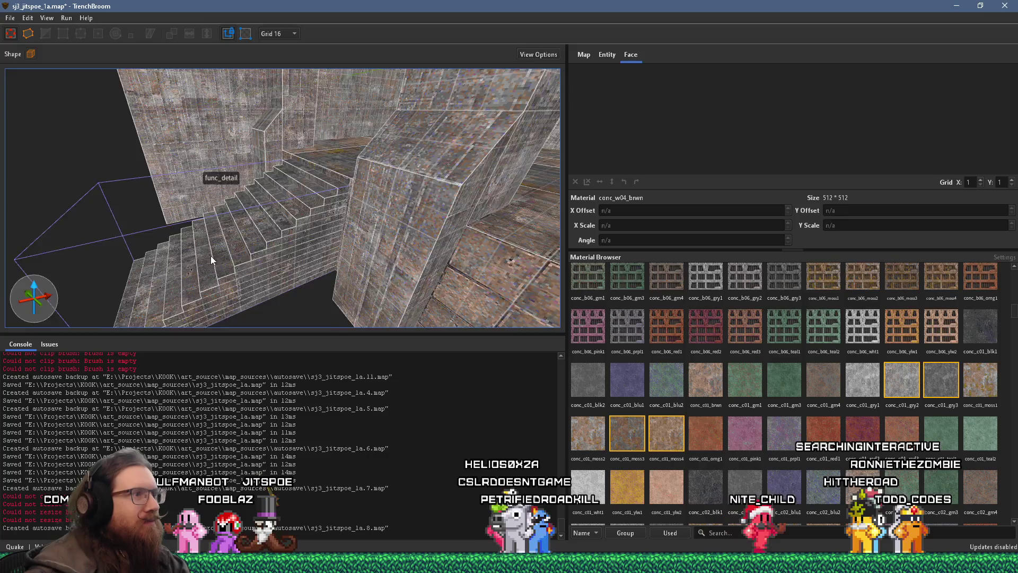
scroll(325, 253, up, 10)
scroll(275, 250, down, 10)
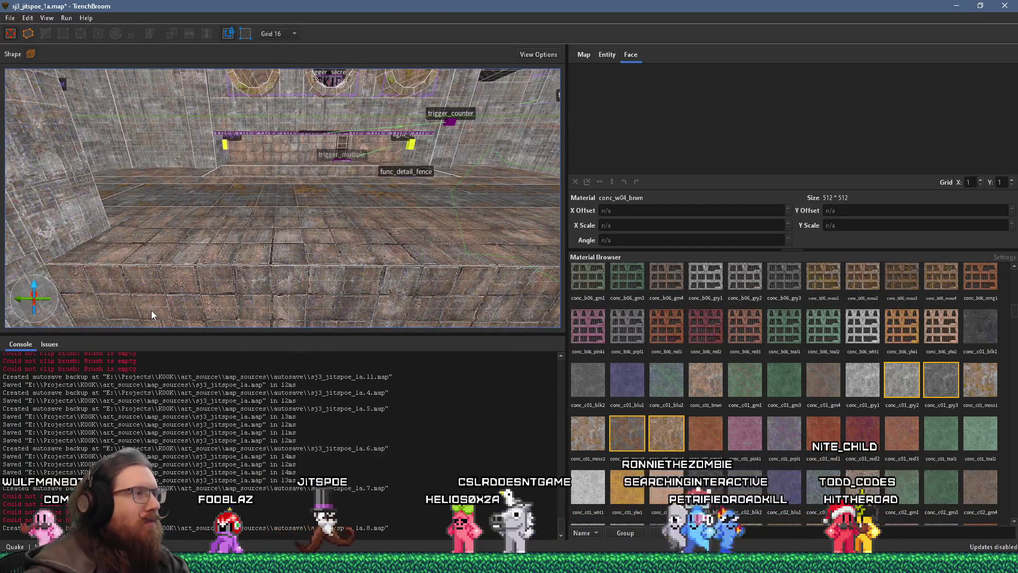
scroll(151, 310, down, 5)
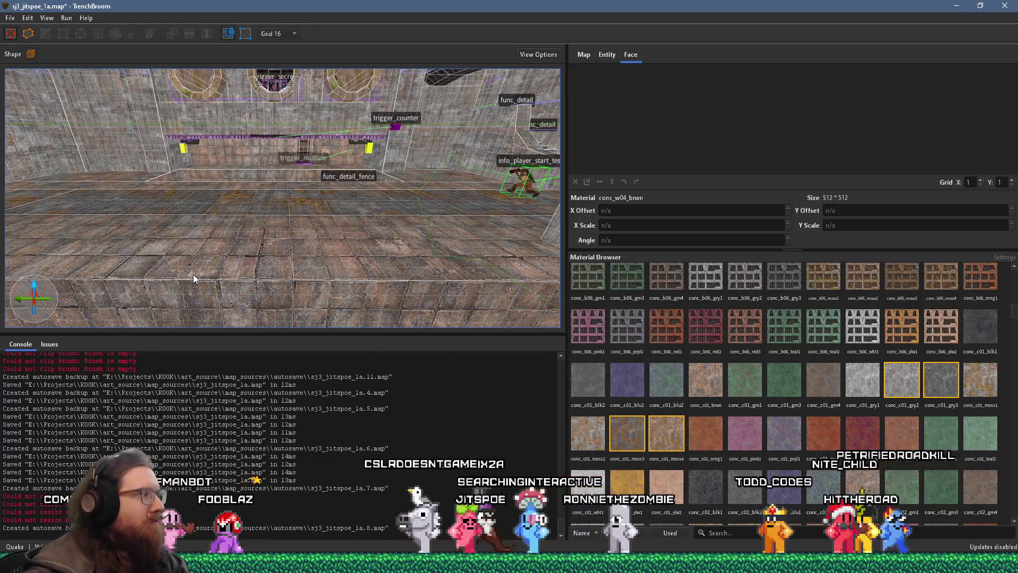
scroll(310, 217, up, 5)
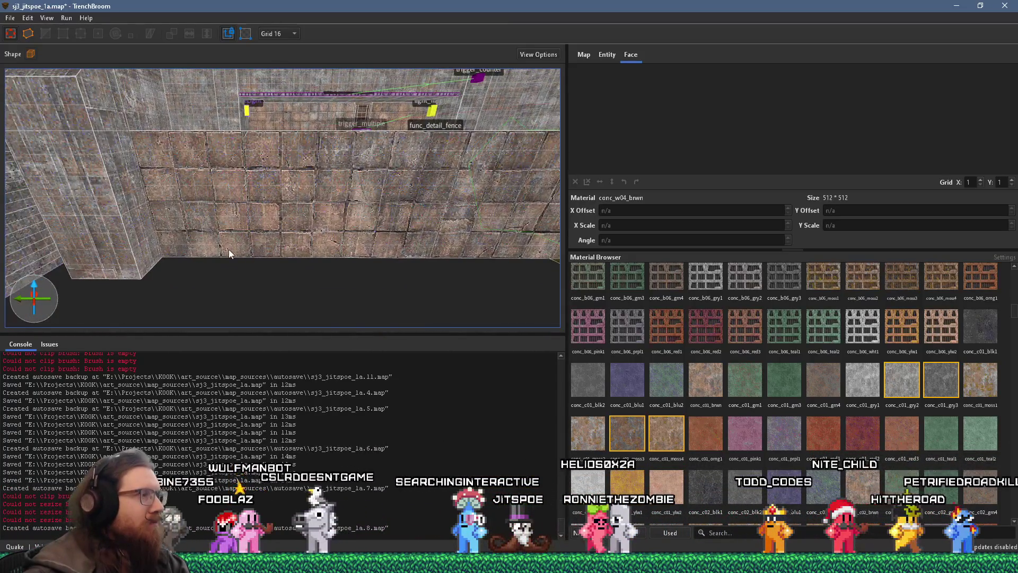
scroll(188, 265, up, 5)
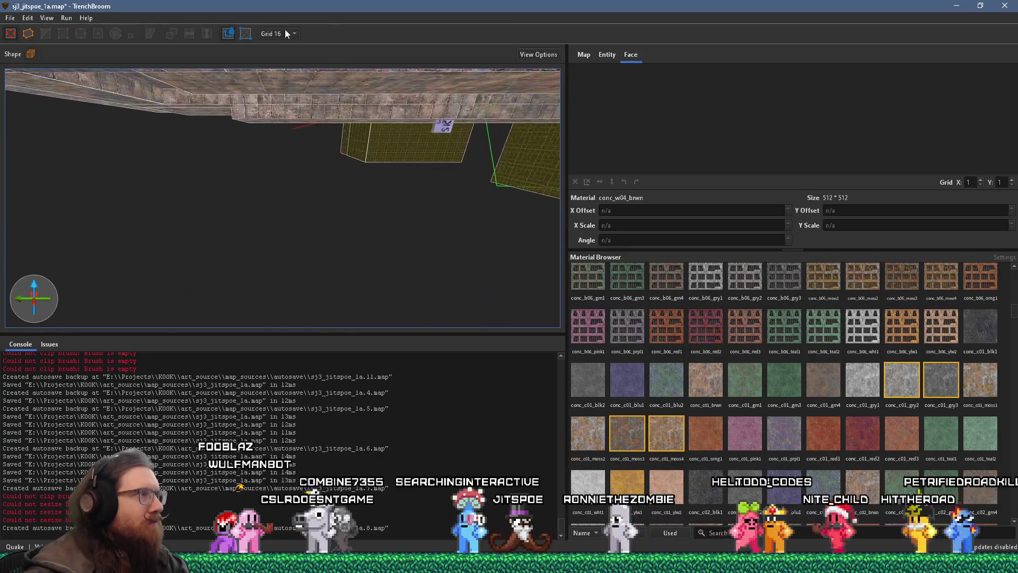
scroll(289, 110, up, 8)
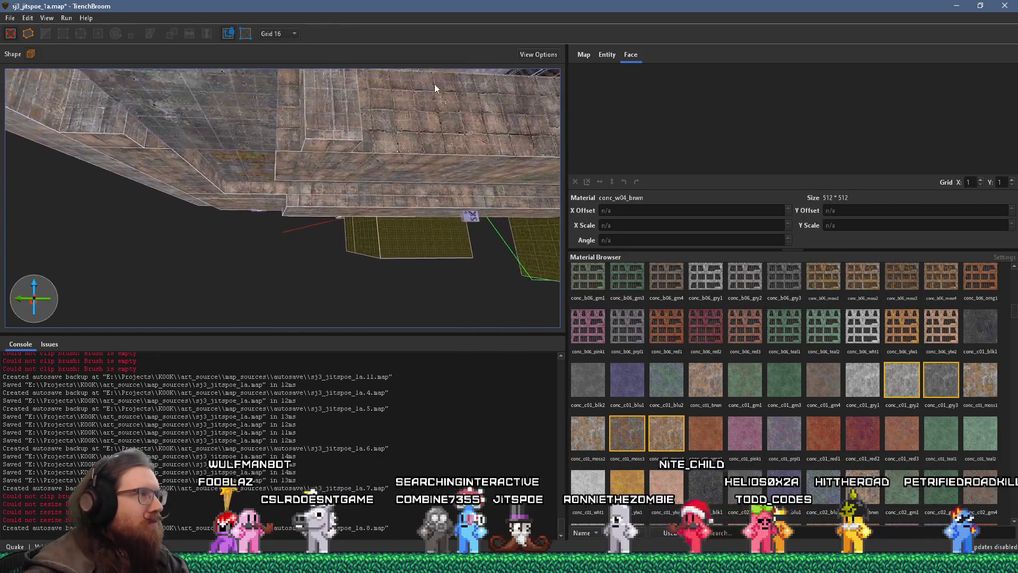
scroll(244, 170, down, 6)
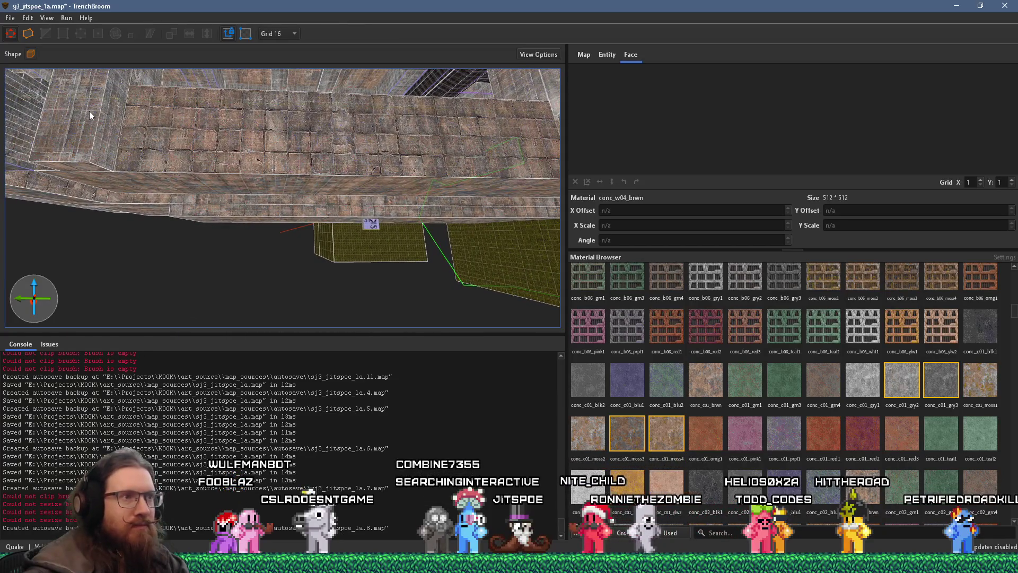
scroll(151, 208, up, 10)
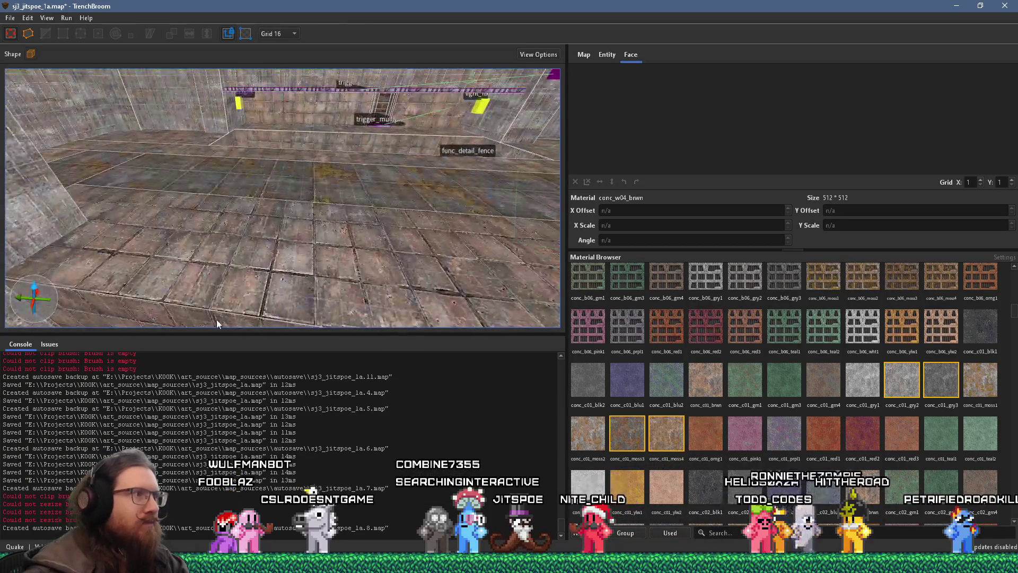
Step: Select the mossy floor face and dismiss its context menu
shift+click(336, 184)
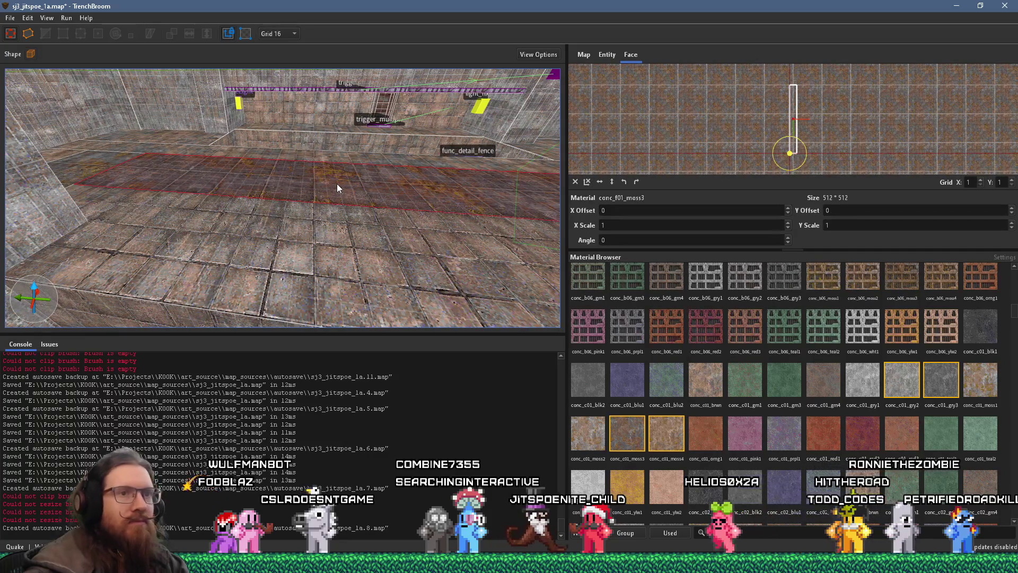
key(Escape)
right_click(336, 183)
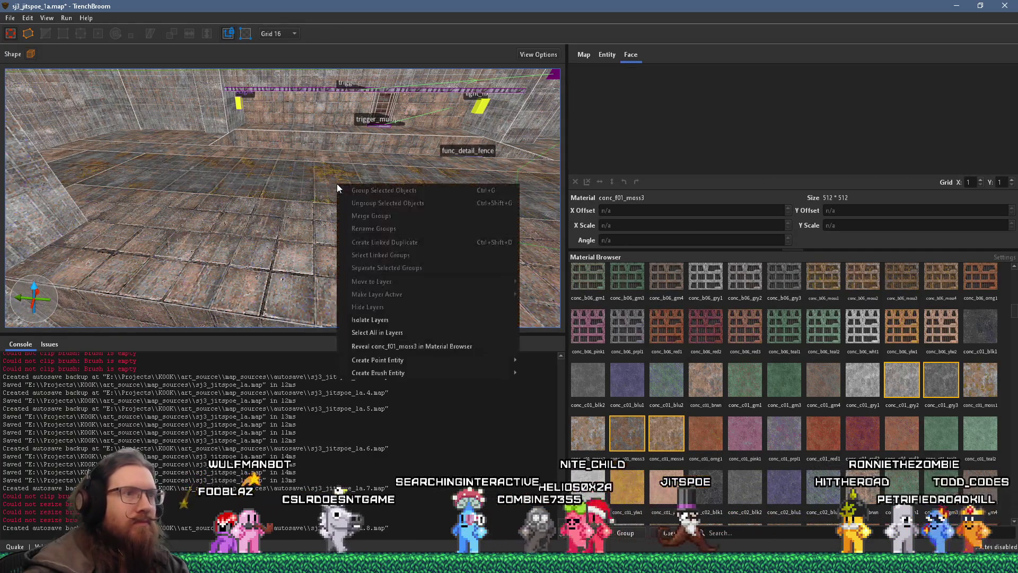
key(Escape)
Step: Extend the mossy floor brush beside the func_detail stairs further along the wall
mouse_move(289, 181)
mouse_down()
mouse_move(240, 234)
mouse_move(217, 195)
mouse_move(260, 154)
mouse_move(321, 190)
mouse_move(372, 185)
mouse_move(368, 140)
mouse_move(307, 285)
mouse_move(272, 197)
mouse_move(401, 205)
mouse_move(302, 222)
mouse_move(325, 222)
mouse_move(65, 207)
mouse_up()
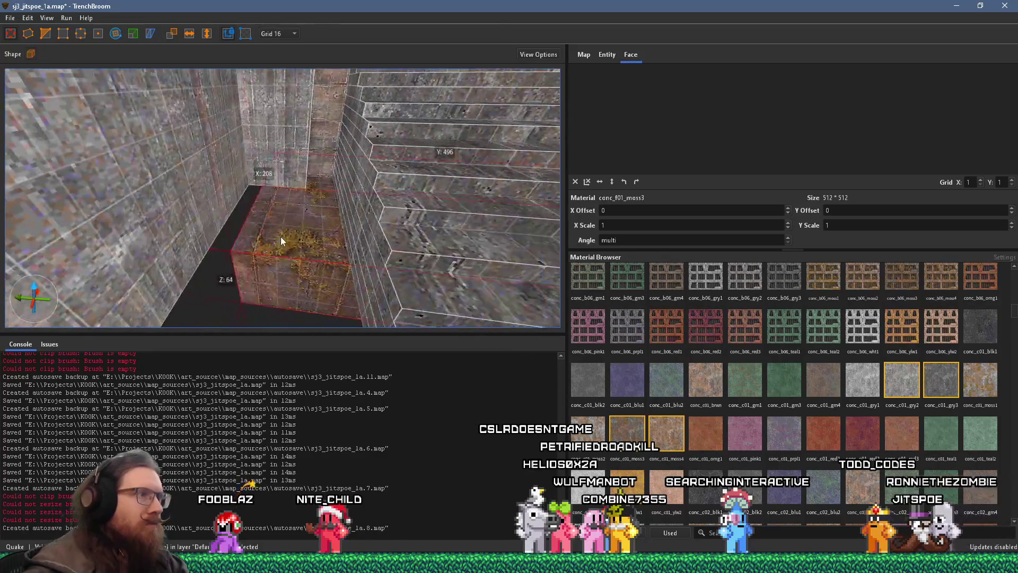
mouse_move(212, 251)
mouse_down()
mouse_move(244, 256)
mouse_move(248, 298)
mouse_move(218, 331)
mouse_move(243, 358)
mouse_move(287, 348)
mouse_move(242, 303)
mouse_up()
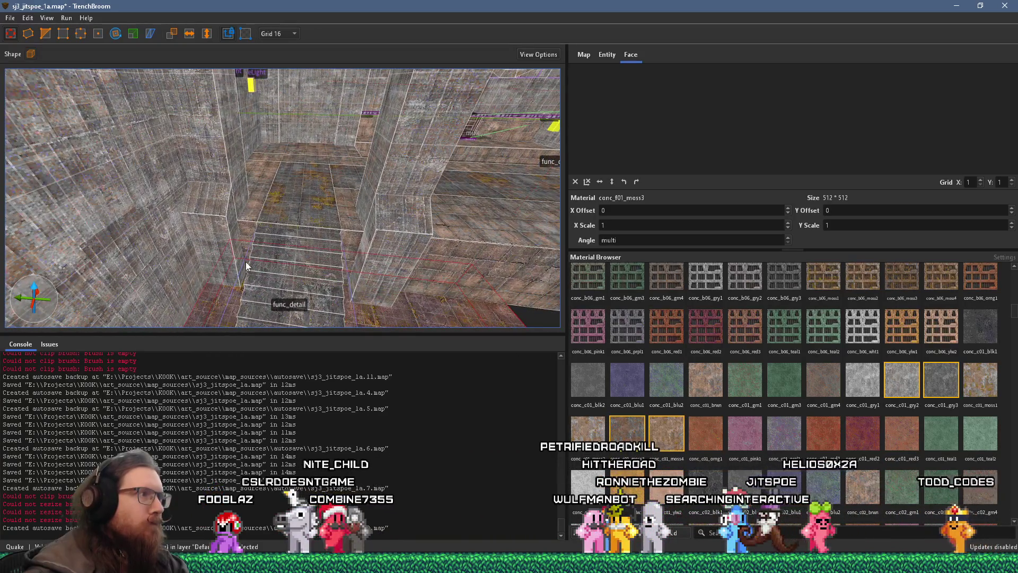
mouse_move(292, 258)
mouse_down()
mouse_move(275, 159)
mouse_move(86, 126)
mouse_up()
mouse_move(230, 239)
mouse_down()
mouse_move(371, 240)
mouse_move(343, 247)
mouse_up()
mouse_move(85, 216)
mouse_down()
mouse_move(97, 177)
mouse_move(106, 210)
mouse_move(230, 191)
mouse_move(325, 211)
mouse_move(403, 208)
mouse_move(316, 270)
mouse_move(287, 320)
mouse_move(340, 270)
mouse_up()
click(99, 178)
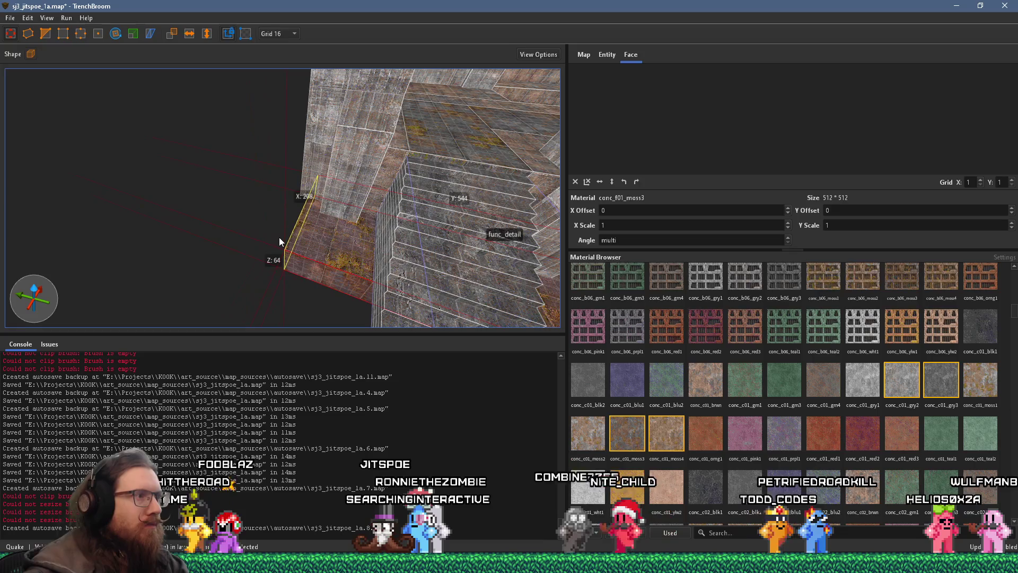
scroll(278, 237, up, 5)
mouse_move(296, 240)
mouse_down()
mouse_move(307, 219)
mouse_move(300, 112)
mouse_move(253, 109)
mouse_move(202, 211)
mouse_move(228, 265)
mouse_move(238, 219)
mouse_move(325, 227)
mouse_move(295, 213)
mouse_move(283, 156)
mouse_move(361, 237)
mouse_move(261, 200)
mouse_move(332, 348)
mouse_move(298, 282)
mouse_up()
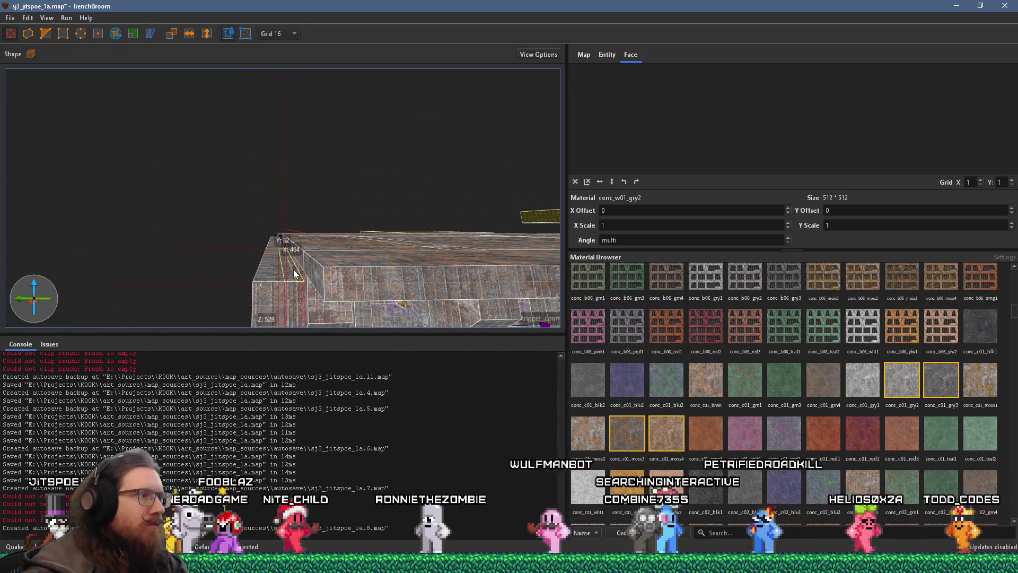
Step: Drag the reddish wall brush's front face to lengthen it to 1472 units along the corridor
ctrl+shift+click(310, 269)
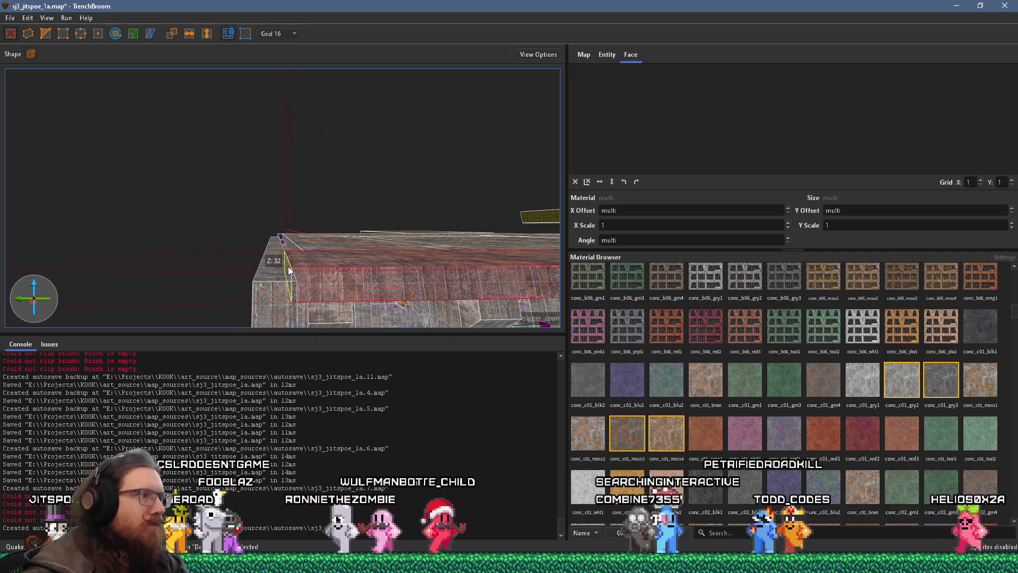
mouse_move(292, 267)
mouse_down()
mouse_move(288, 332)
mouse_move(295, 317)
mouse_move(129, 100)
mouse_move(200, 224)
mouse_move(220, 67)
mouse_move(250, 62)
mouse_move(278, 74)
mouse_up()
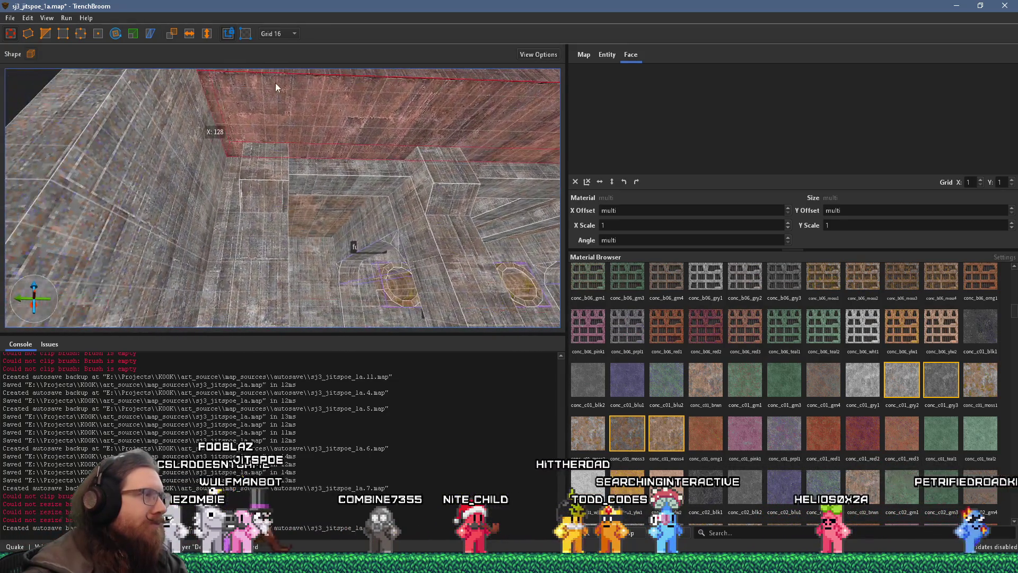
mouse_move(258, 175)
mouse_down()
mouse_move(298, 119)
mouse_move(323, 148)
mouse_move(288, 46)
mouse_move(216, 144)
mouse_up()
mouse_move(258, 179)
mouse_down()
mouse_move(189, 181)
mouse_move(59, 214)
mouse_move(523, 237)
mouse_up()
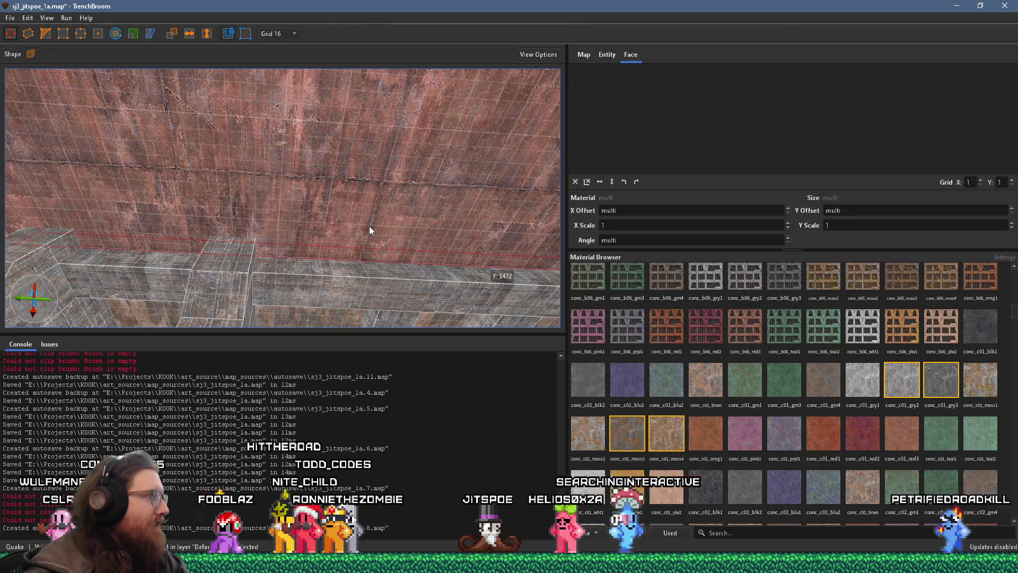
drag(273, 284, 336, 250)
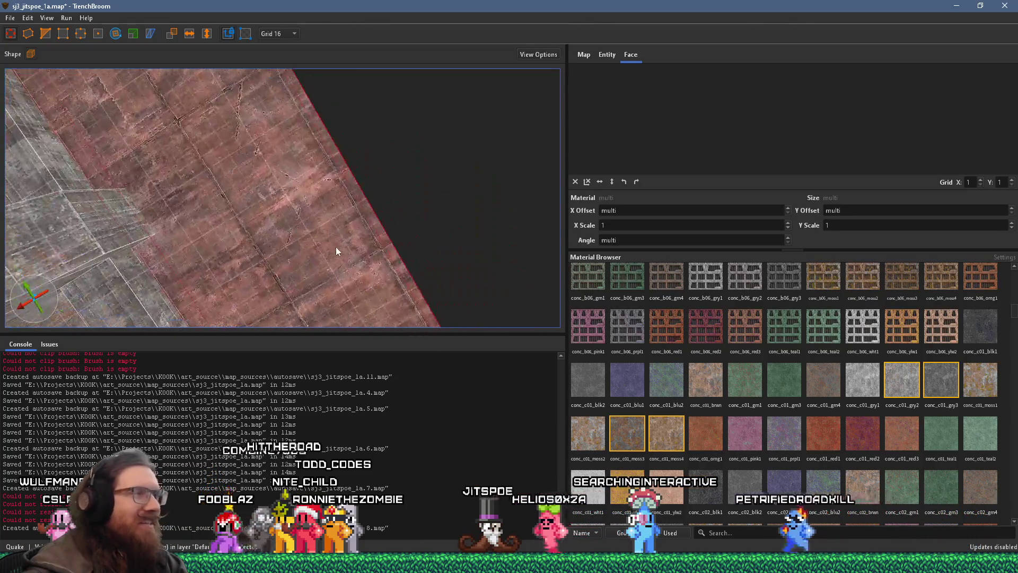
key(Escape)
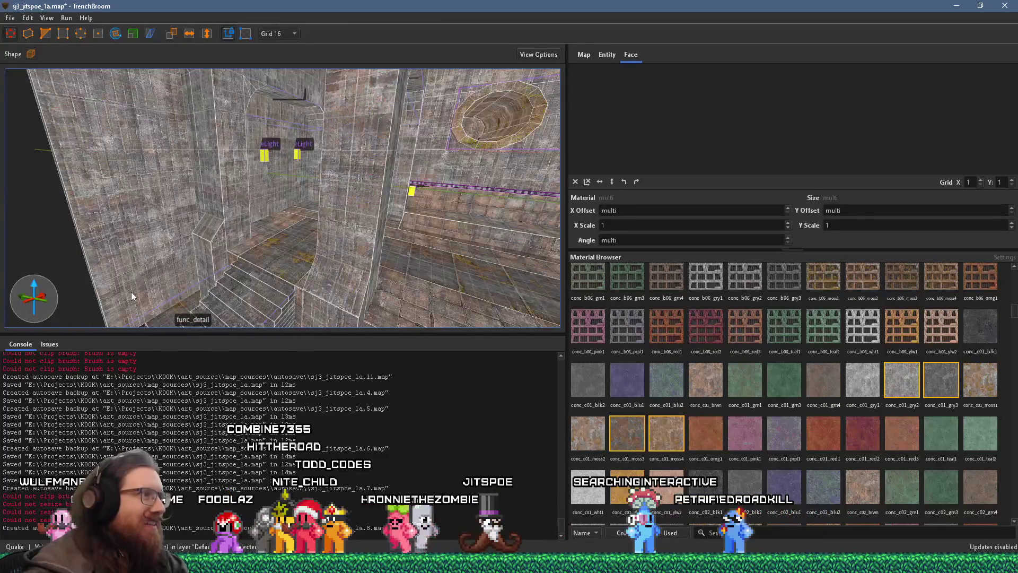
mouse_move(179, 329)
mouse_down()
mouse_move(361, 287)
mouse_move(234, 241)
mouse_move(234, 221)
mouse_move(264, 216)
mouse_move(246, 166)
mouse_move(64, 140)
mouse_move(132, 256)
mouse_move(249, 273)
mouse_up()
click(276, 288)
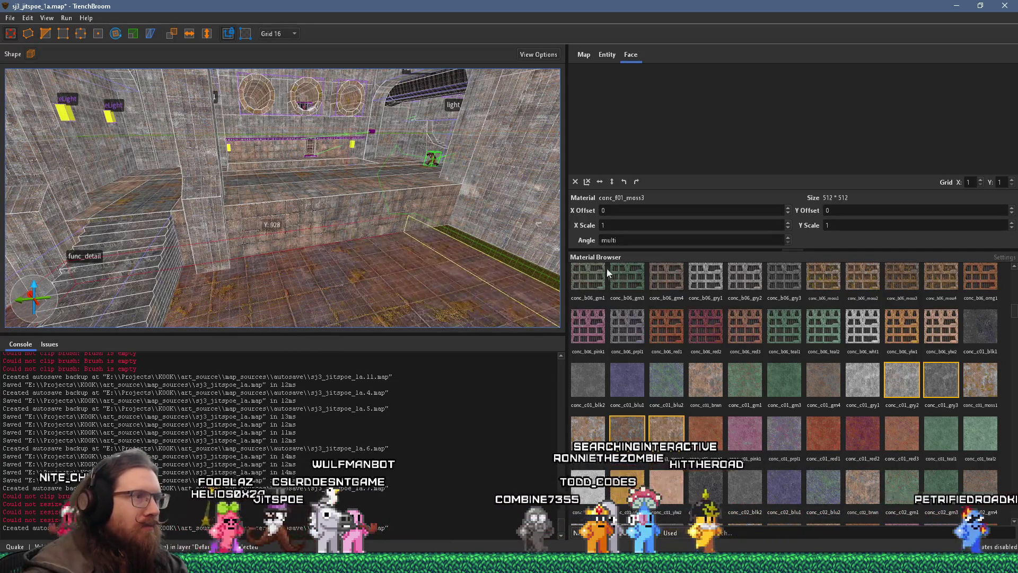
Step: Shift the selected floor brush, then inspect the floor-edge brush and a grey concrete wall face
scroll(347, 306, up, 5)
mouse_move(337, 287)
mouse_down()
mouse_move(503, 273)
mouse_move(225, 132)
mouse_move(316, 329)
mouse_move(304, 205)
mouse_move(418, 275)
mouse_move(324, 225)
mouse_move(370, 238)
mouse_up()
click(329, 287)
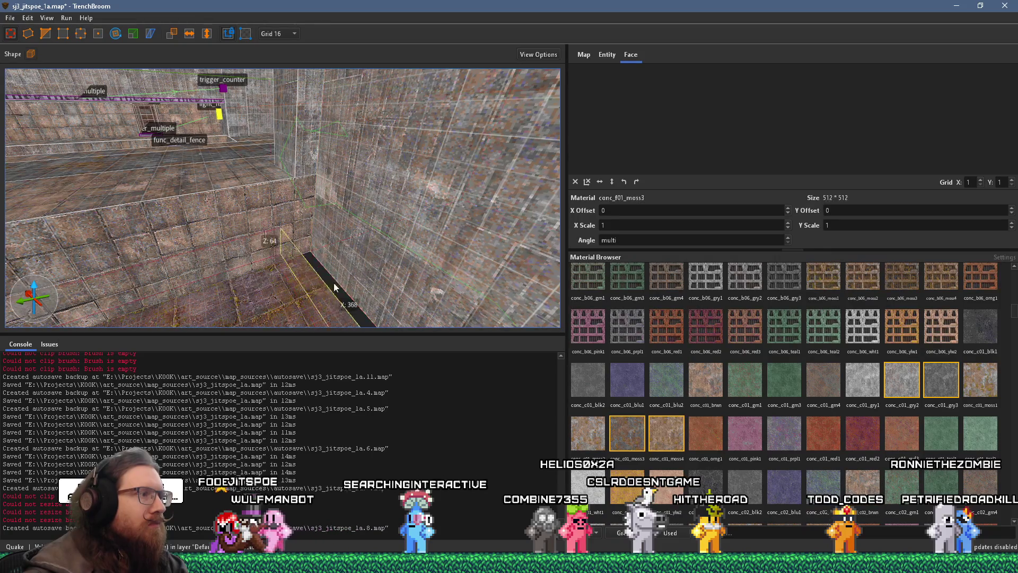
mouse_move(342, 283)
mouse_down()
mouse_move(234, 264)
mouse_move(316, 292)
mouse_move(310, 285)
mouse_move(294, 278)
mouse_move(307, 300)
mouse_move(316, 204)
mouse_move(339, 227)
mouse_move(339, 189)
mouse_move(347, 231)
mouse_move(313, 198)
mouse_move(325, 200)
mouse_move(256, 223)
mouse_move(412, 229)
mouse_move(394, 231)
mouse_move(269, 147)
mouse_move(278, 210)
mouse_move(294, 212)
mouse_move(253, 183)
mouse_move(198, 109)
mouse_move(73, 212)
mouse_move(324, 319)
mouse_up()
shift+click(374, 219)
key(Escape)
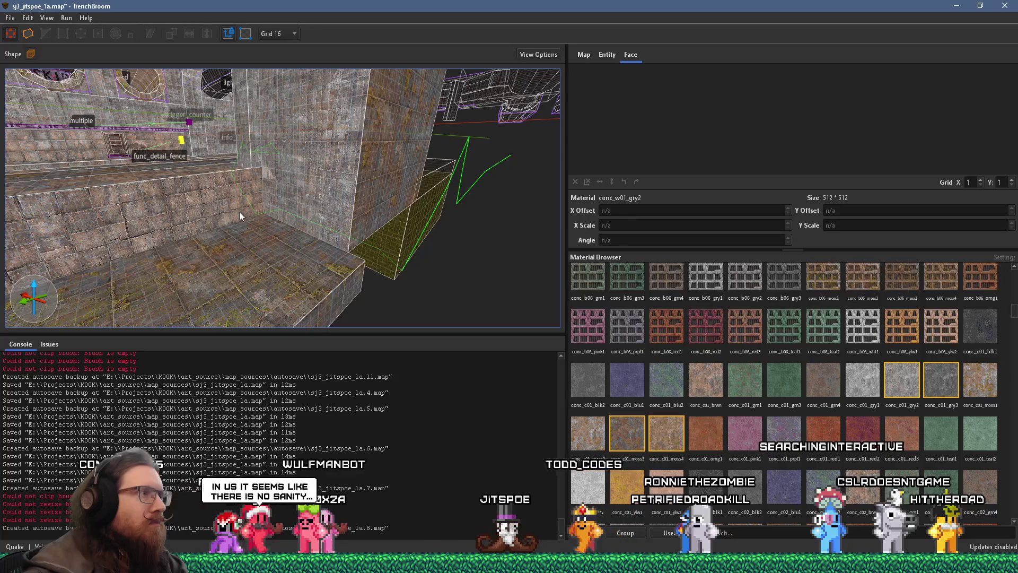
Step: Turn to the room with three round openings and select, then deselect, the corner brush
drag(240, 212, 401, 349)
key(w)
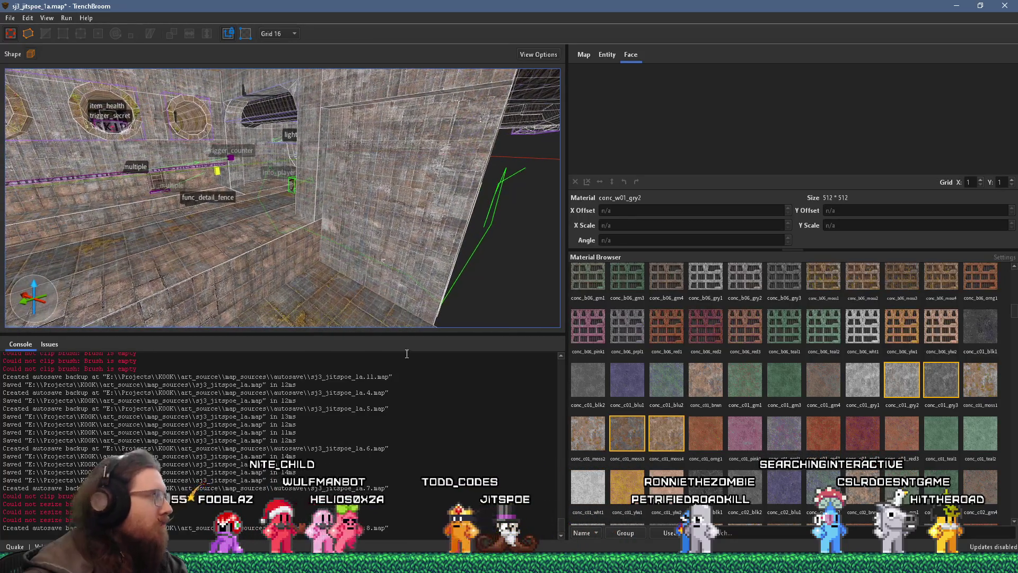
mouse_move(333, 265)
mouse_down()
mouse_move(269, 249)
mouse_move(351, 253)
mouse_move(17, 213)
mouse_move(32, 212)
mouse_up()
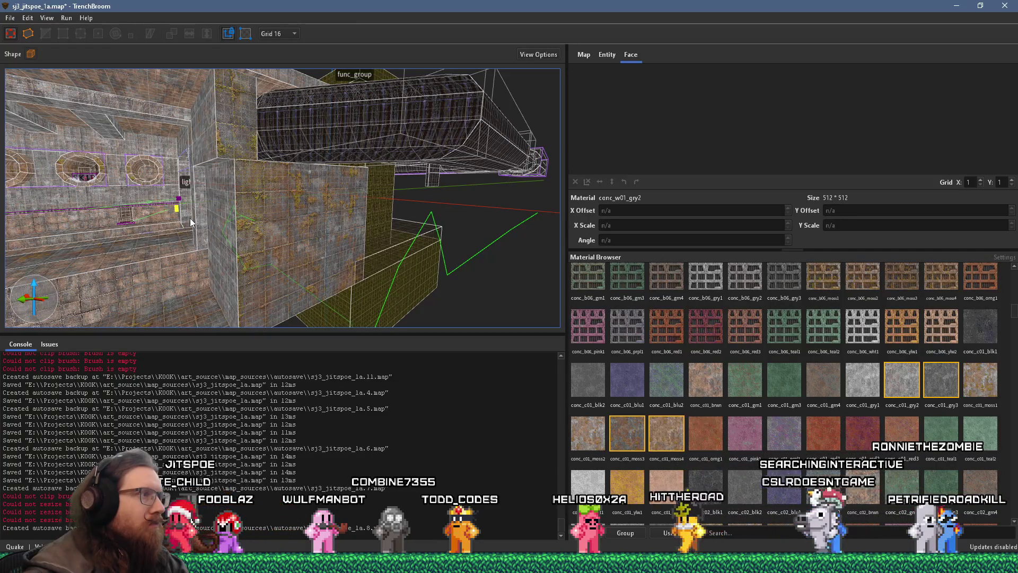
click(212, 151)
mouse_move(221, 150)
mouse_down()
mouse_move(301, 238)
mouse_move(249, 177)
mouse_move(373, 227)
mouse_move(450, 177)
mouse_move(461, 202)
mouse_move(119, 191)
mouse_move(109, 128)
mouse_move(148, 55)
mouse_up()
key(Escape)
Step: Widen the stair-room floor brush along X from 448 to 464 units
mouse_move(236, 255)
mouse_down()
mouse_move(236, 228)
mouse_move(205, 221)
mouse_move(90, 232)
mouse_move(266, 222)
mouse_move(407, 234)
mouse_move(281, 246)
mouse_move(160, 224)
mouse_move(374, 240)
mouse_move(321, 255)
mouse_up()
click(320, 263)
mouse_move(325, 315)
mouse_down()
mouse_move(332, 335)
mouse_move(329, 304)
mouse_move(271, 275)
mouse_move(316, 268)
mouse_move(281, 264)
mouse_up()
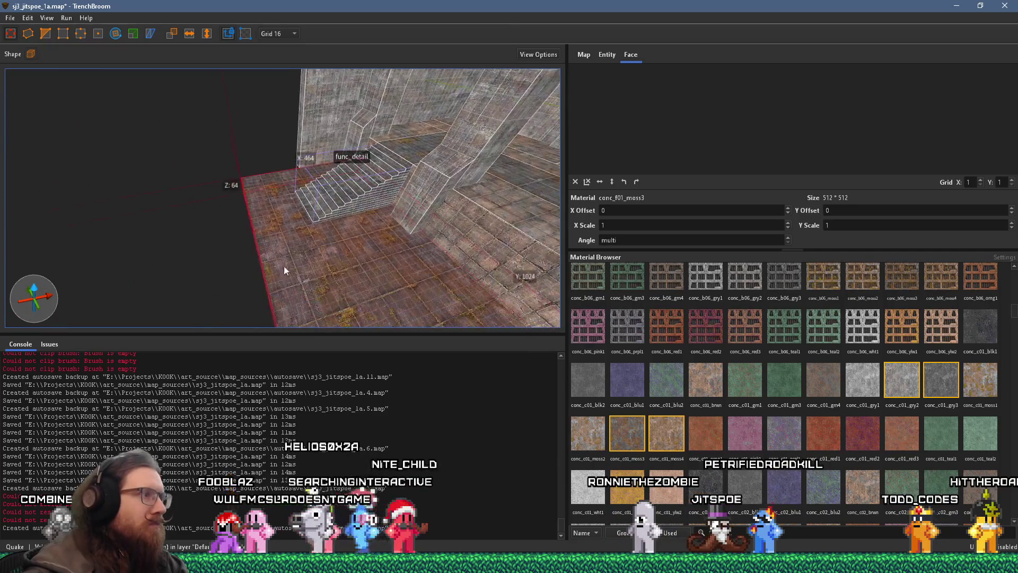
Step: Extend the floor brush to X 592, then select the conc_w01_gry2 wall brush beside the stairs
drag(182, 289, 129, 282)
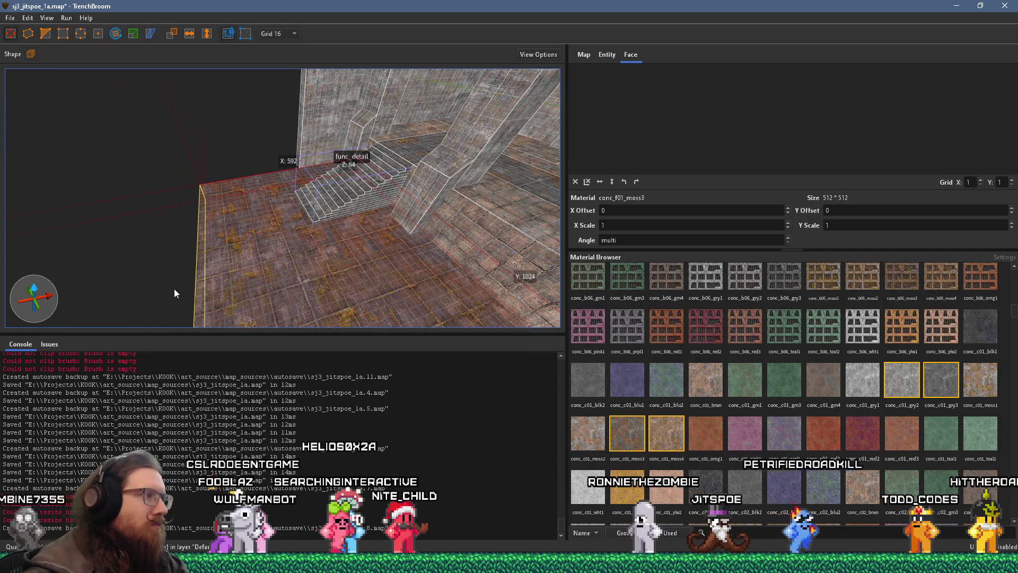
mouse_move(202, 258)
mouse_down()
mouse_move(280, 300)
mouse_move(300, 236)
mouse_move(311, 333)
mouse_up()
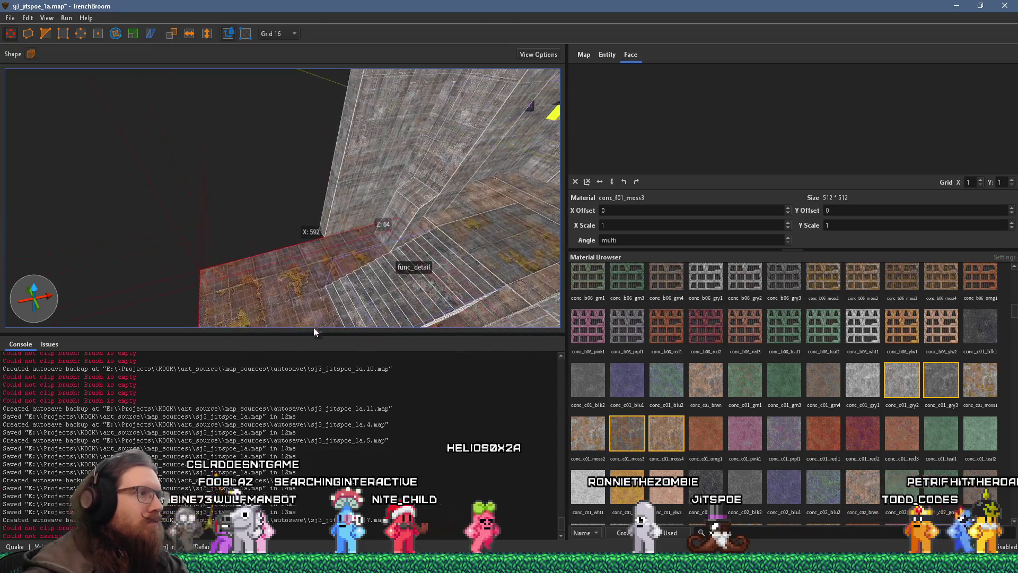
mouse_move(315, 251)
mouse_down()
mouse_move(359, 260)
mouse_move(250, 259)
mouse_move(337, 238)
mouse_move(23, 208)
mouse_move(254, 266)
mouse_up()
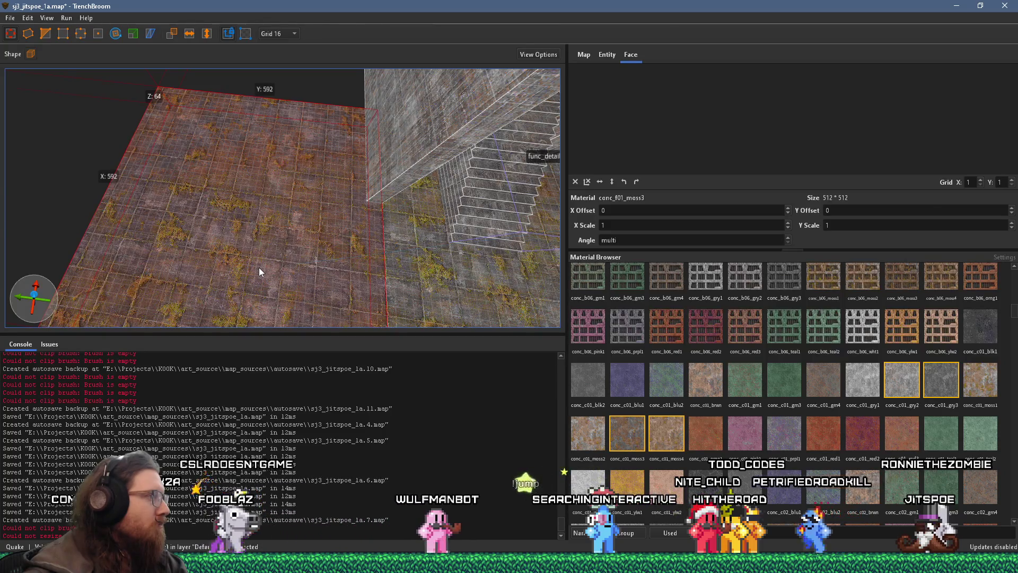
mouse_move(316, 281)
mouse_down()
mouse_move(280, 261)
mouse_move(87, 223)
mouse_move(189, 208)
mouse_move(144, 160)
mouse_up()
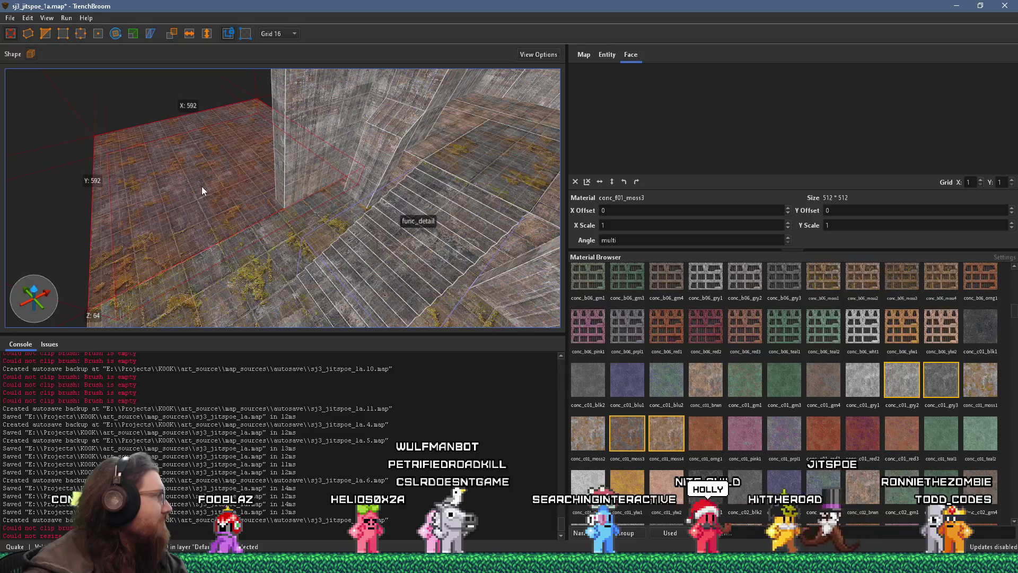
mouse_move(240, 189)
mouse_down()
mouse_move(319, 171)
mouse_move(317, 183)
mouse_move(222, 208)
mouse_move(278, 211)
mouse_move(98, 217)
mouse_move(238, 199)
mouse_move(301, 206)
mouse_move(172, 225)
mouse_move(345, 201)
mouse_move(183, 174)
mouse_move(268, 273)
mouse_move(272, 242)
mouse_move(301, 234)
mouse_move(332, 266)
mouse_move(285, 245)
mouse_move(280, 290)
mouse_move(280, 217)
mouse_move(278, 236)
mouse_move(239, 253)
mouse_up()
key(Escape)
click(324, 192)
Step: Save sj3_jitspoe_1a.map with File > Save Document
key(Escape)
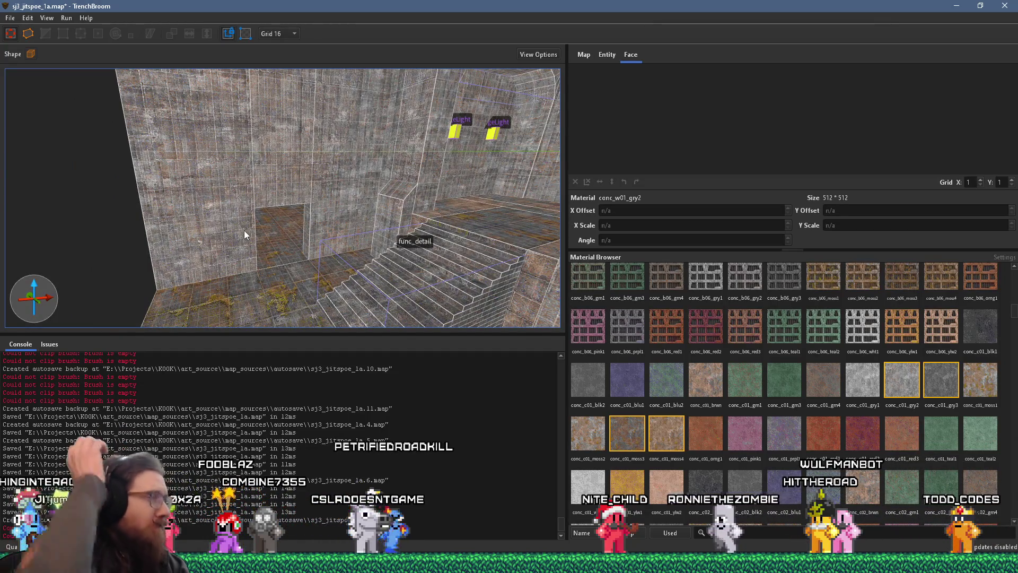
drag(263, 206, 297, 218)
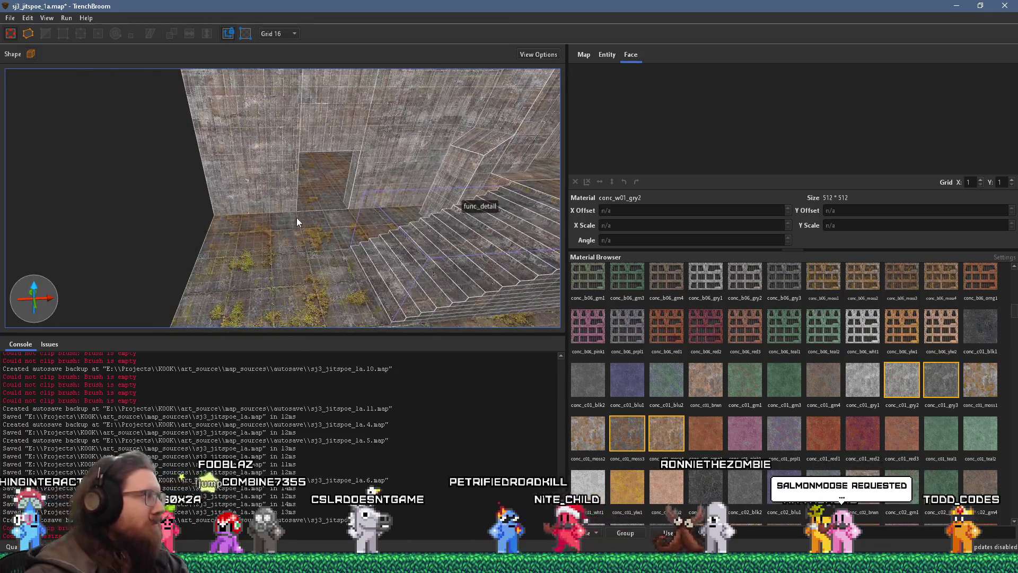
click(10, 17)
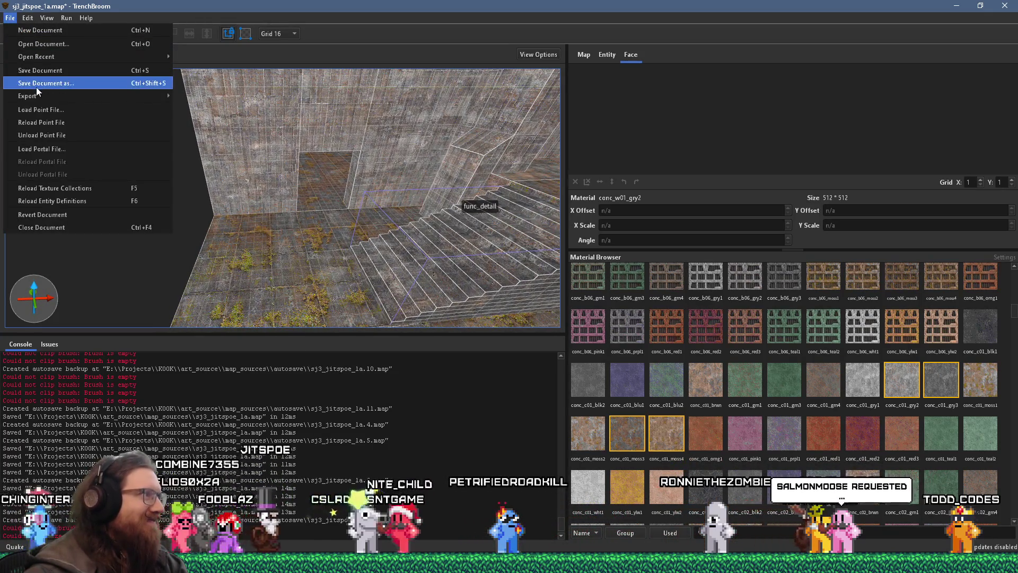
click(37, 70)
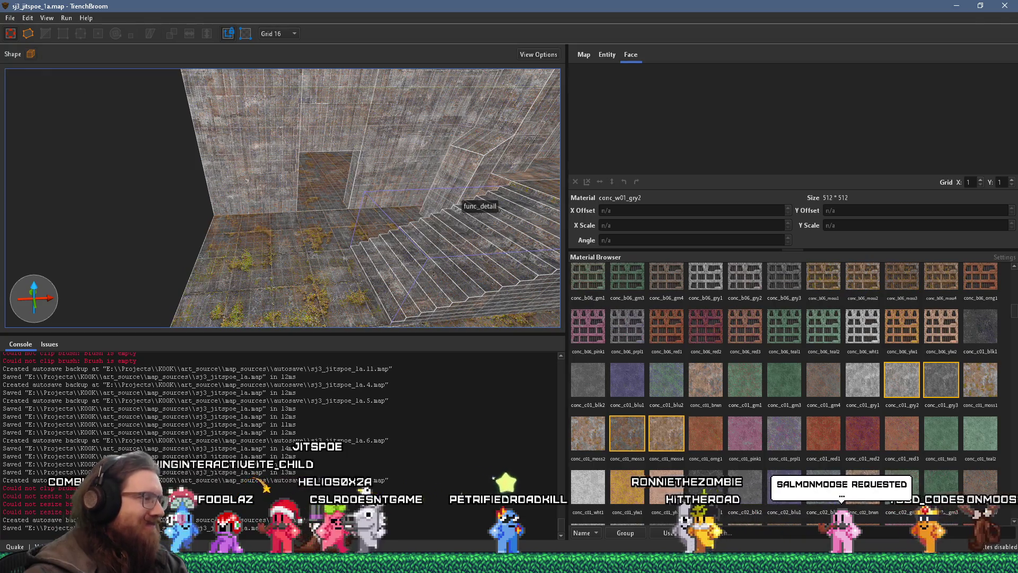
click(509, 563)
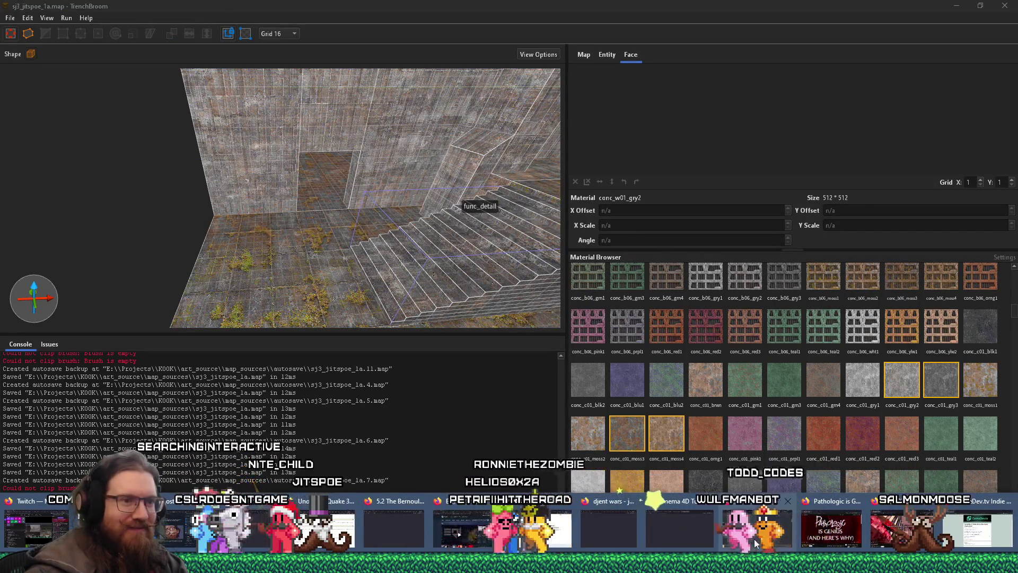
Step: Switch to Firefox's Quake Brutalist Jam map table, then to the MxToolbox tab
click(754, 539)
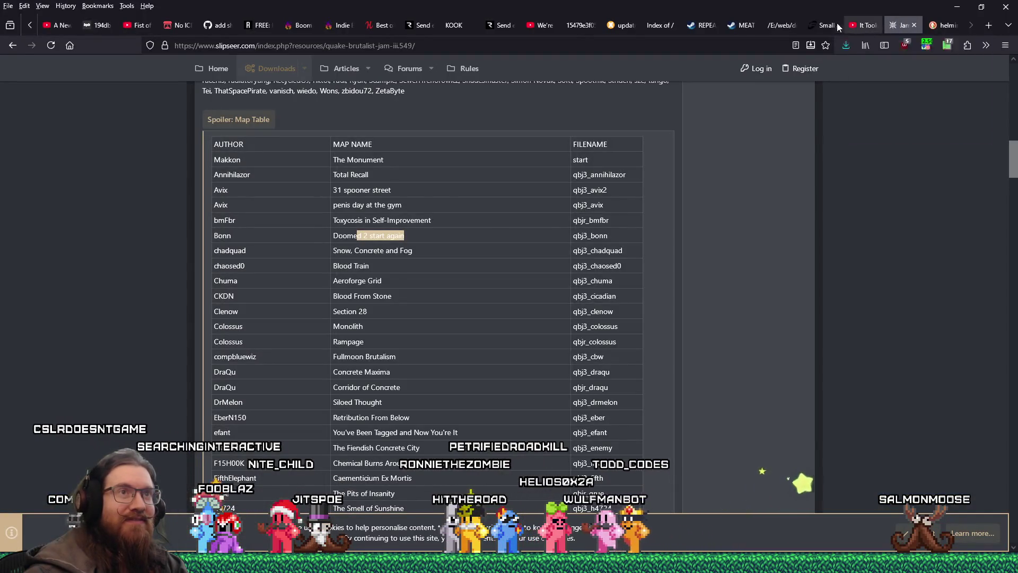
click(618, 25)
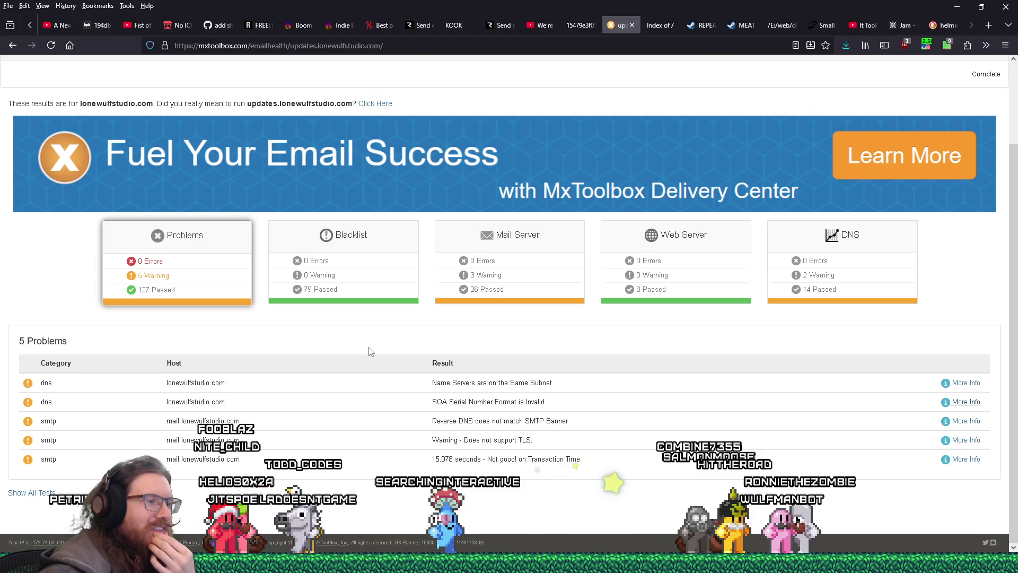
mouse_move(588, 562)
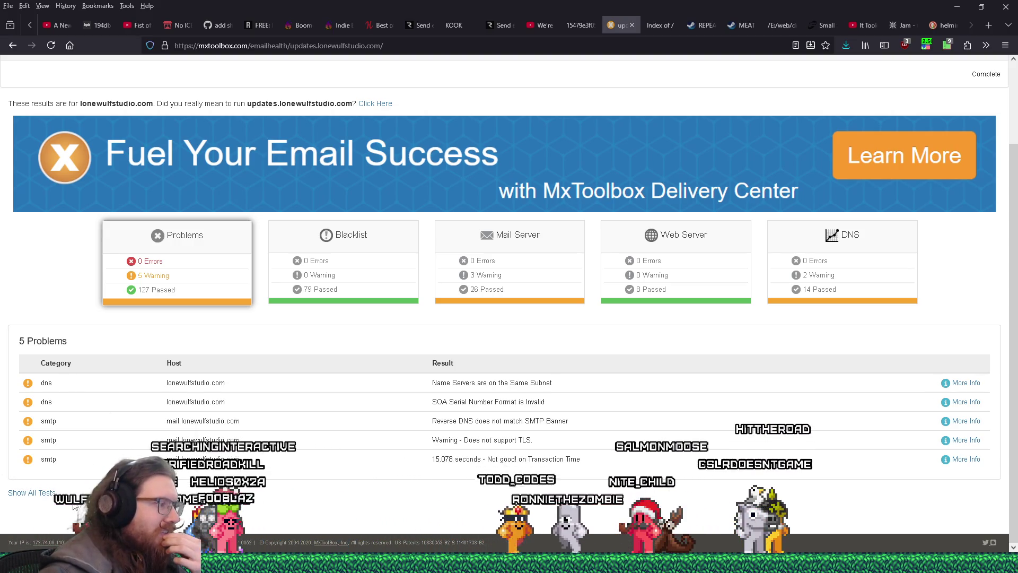
mouse_move(58, 562)
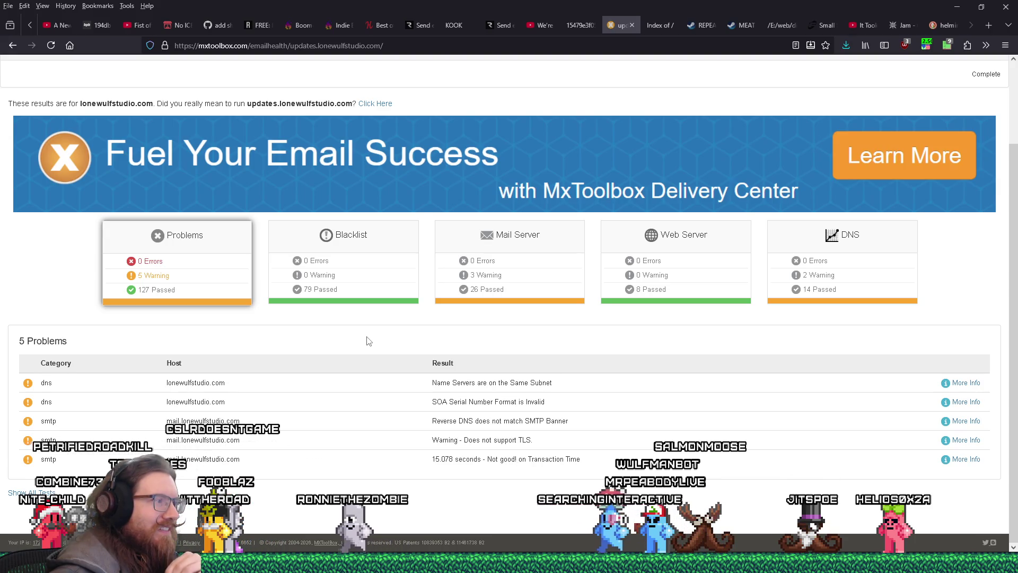
drag(431, 401, 553, 407)
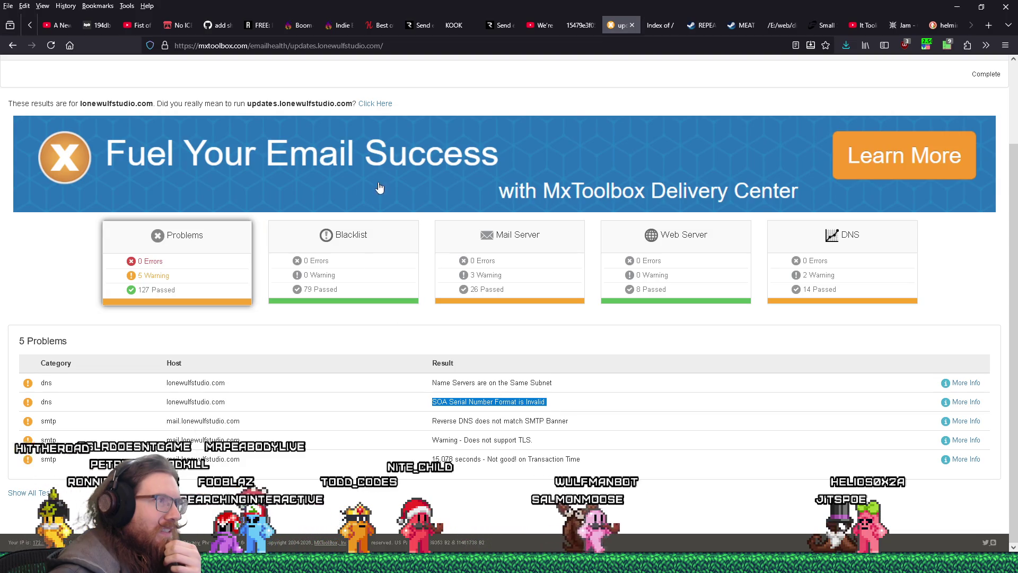
Step: Run the health check on updates.lonewulfstudio.com through the 'Click Here' link
click(375, 104)
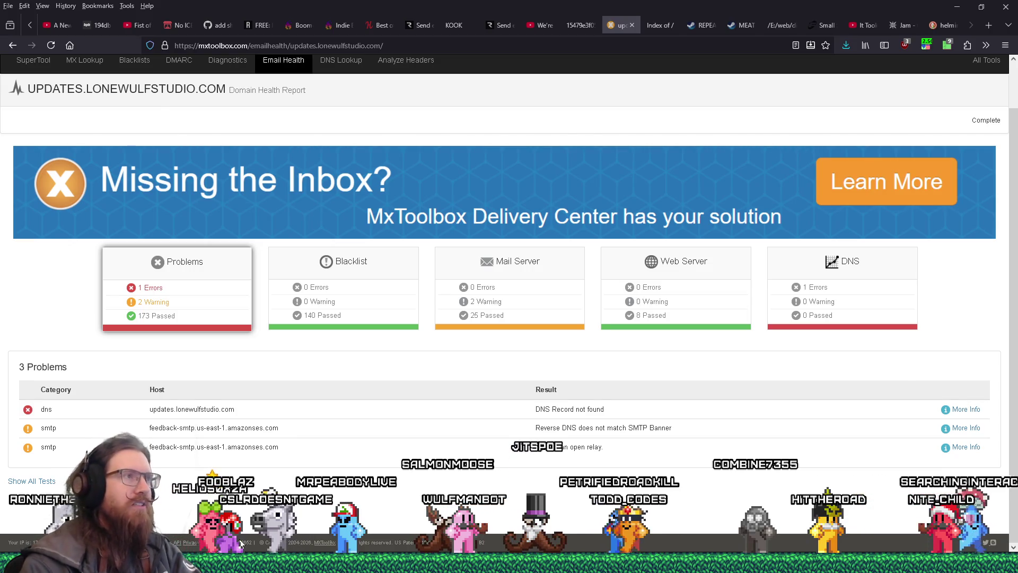
Step: Bring Discord's #general-gamedev window forward and move it to the top of the screen
key(alt+Tab)
key(Escape)
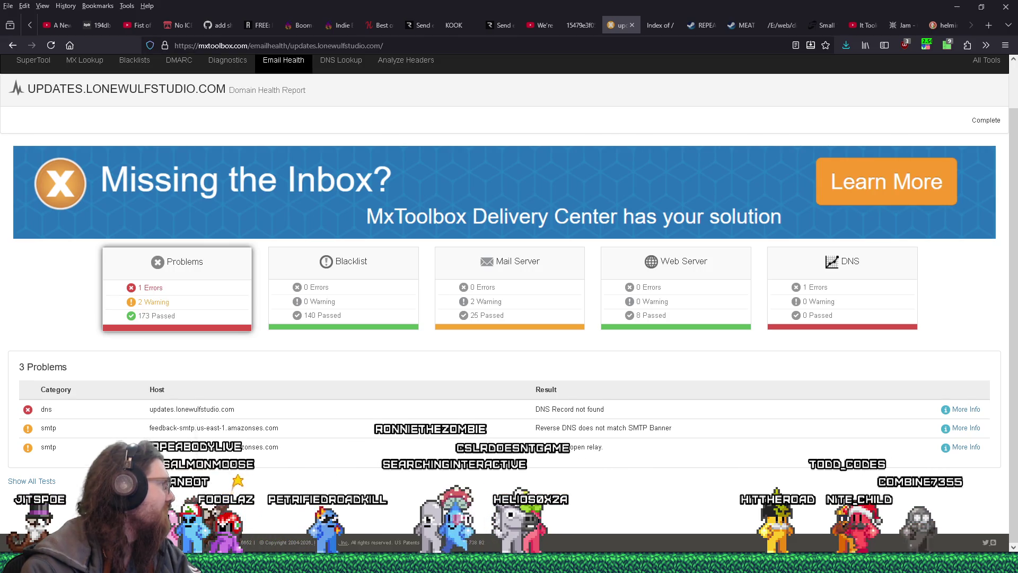
key(alt+Tab)
drag(344, 50, 408, 8)
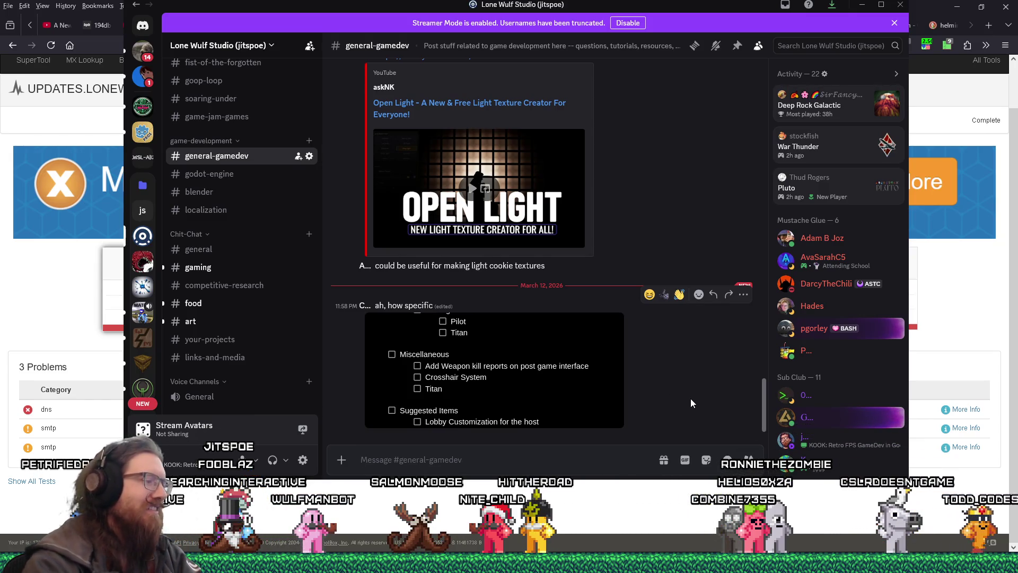
Step: Post '[ ] Make game' to #general-gamedev after abandoning emoji searches for 'check' and 'box'
key(super+period)
text(check)
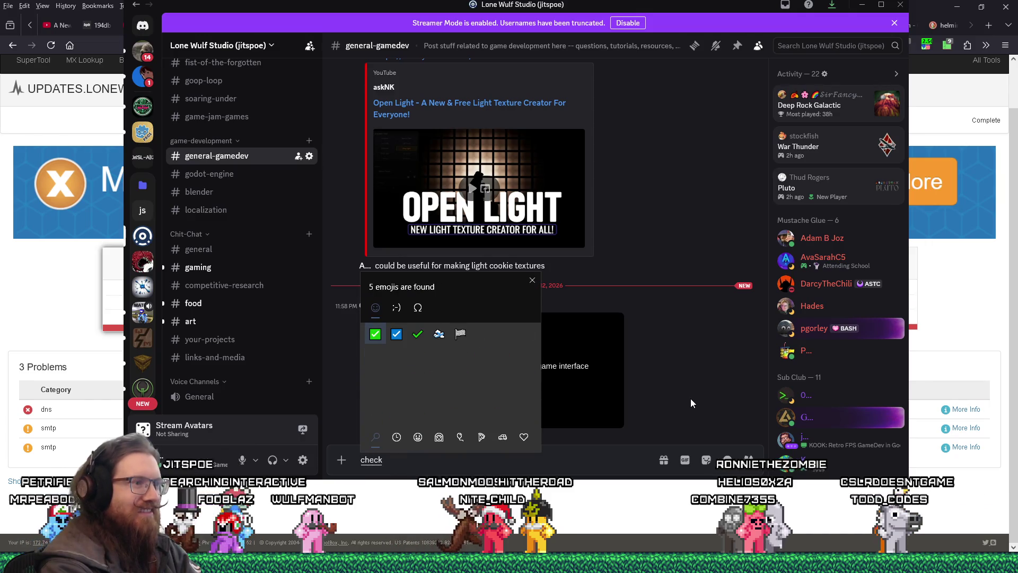
key(BackSpace)
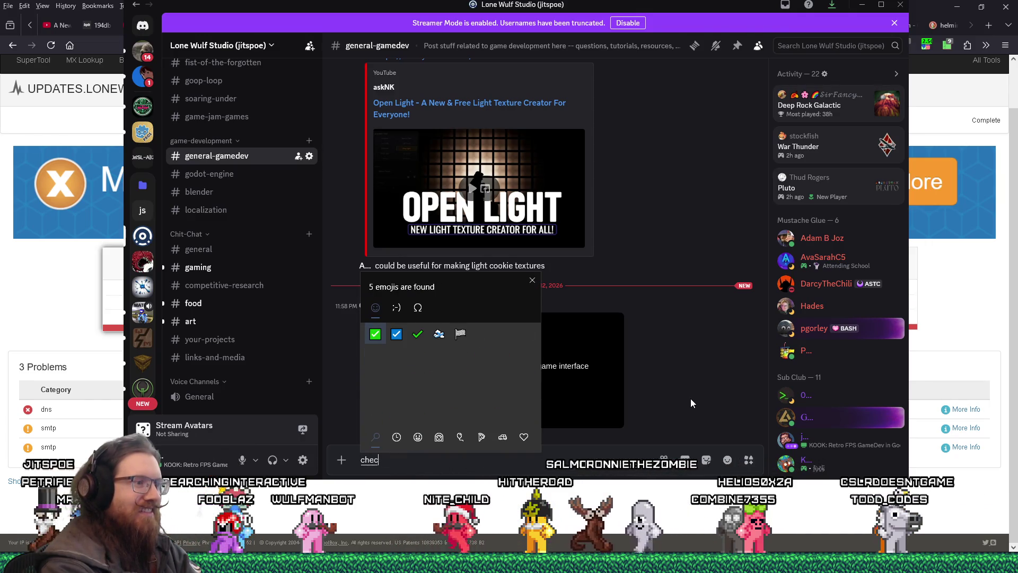
key(BackSpace)
key(BackSpace)
key(BackSpace)
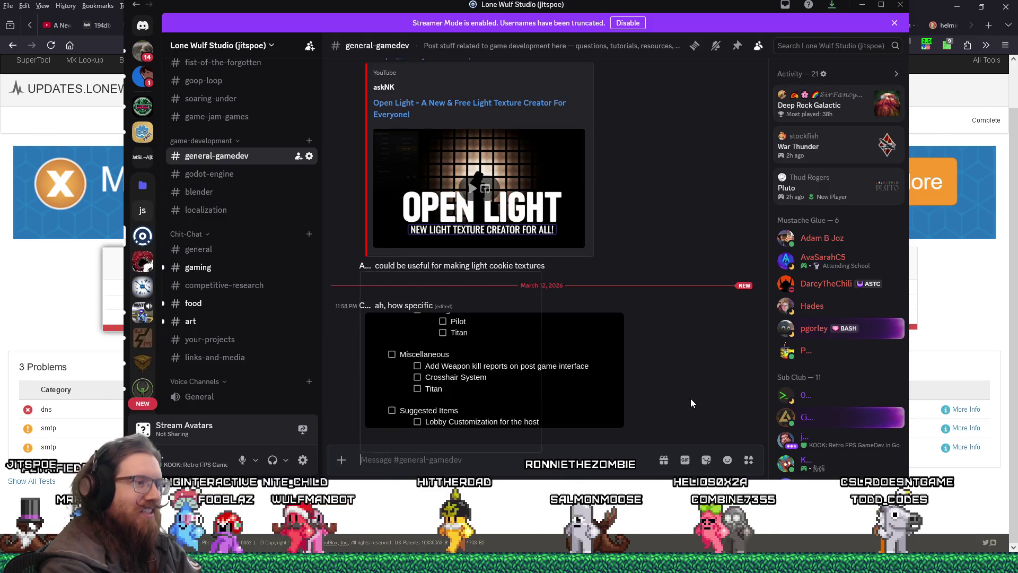
key(super+period)
key(Escape)
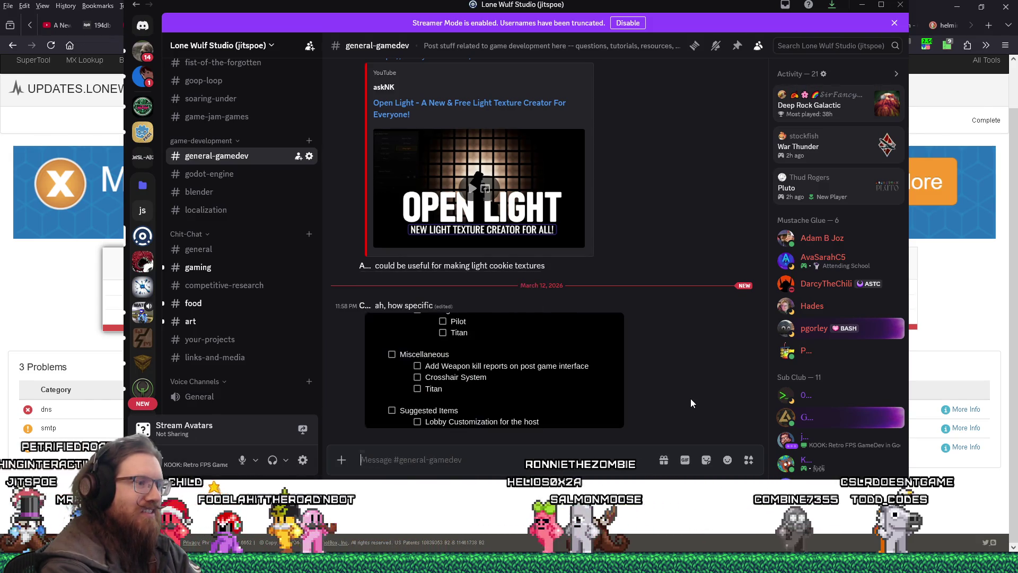
key(super+period)
text(box)
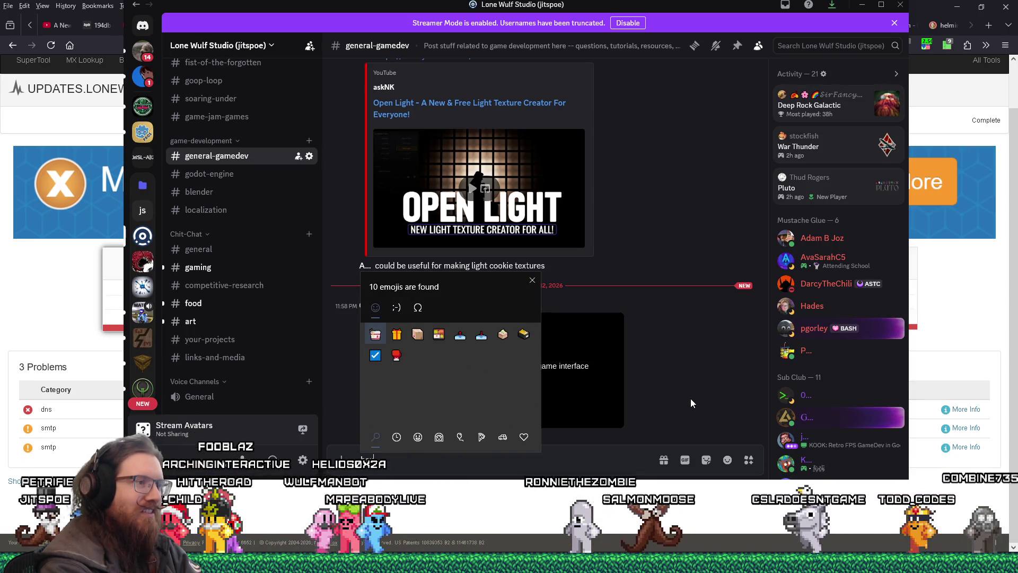
key(BackSpace)
key(BackSpace)
key(BackSpace)
key(Escape)
text([ ] Make game)
key(Return)
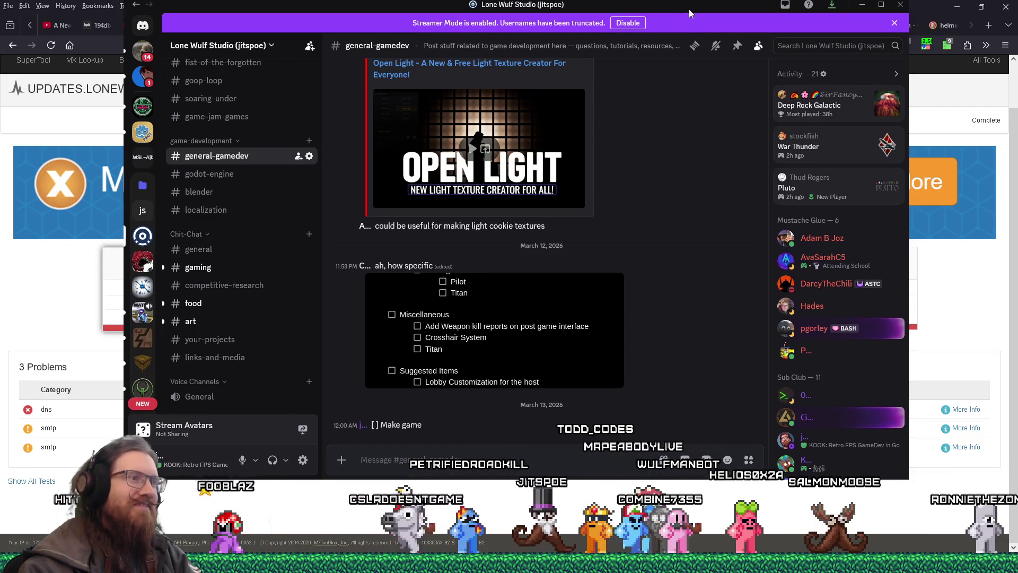
Step: View the posted checklist image full-size, close it, and switch from Discord back to the browser
drag(689, 13, 703, 18)
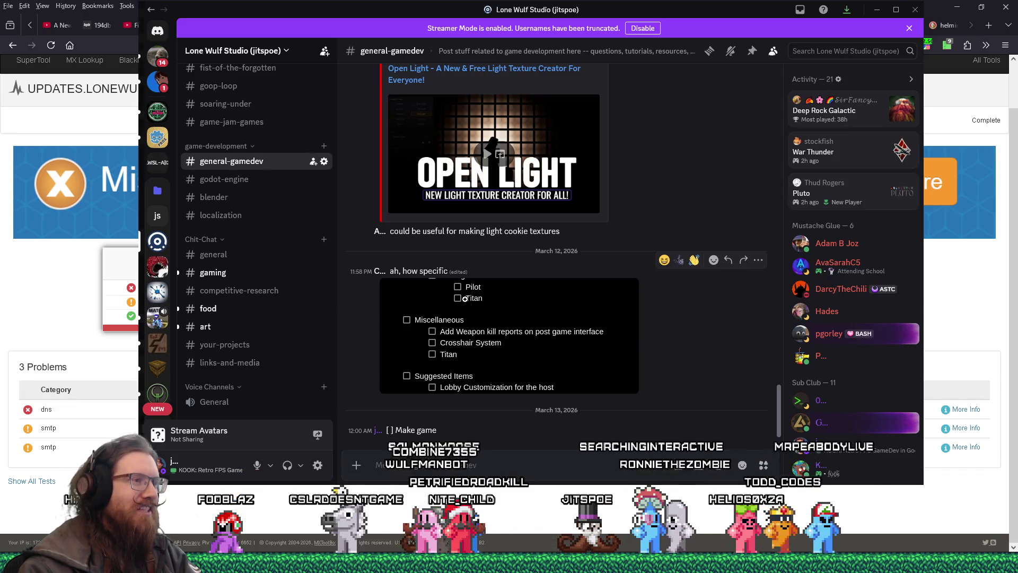
click(465, 299)
click(508, 397)
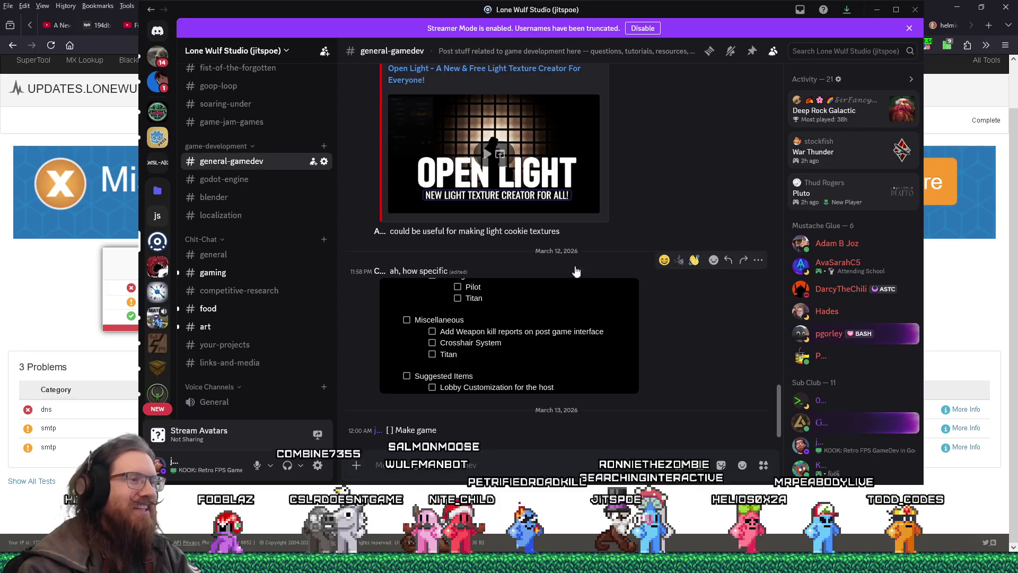
drag(731, 15, 724, 20)
key(alt+Tab)
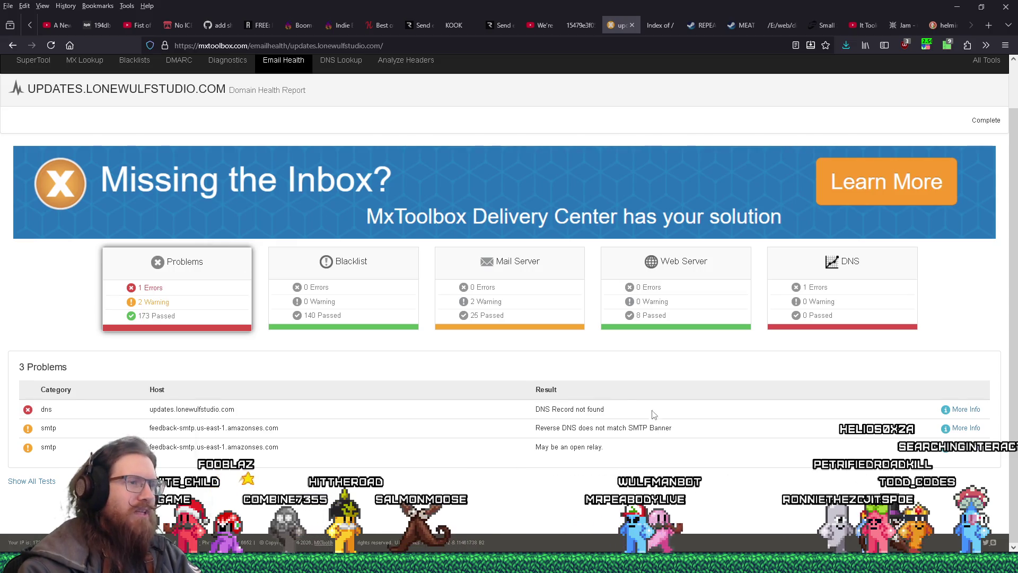
Step: Reload the page to rerun the Email Health report for lonewulfstudio.com
drag(598, 409, 545, 406)
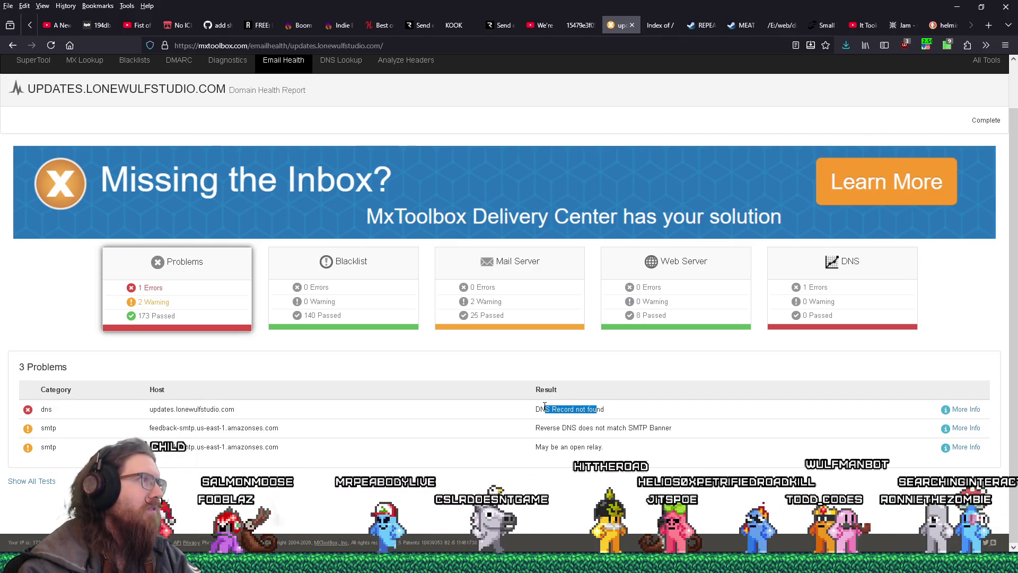
click(51, 45)
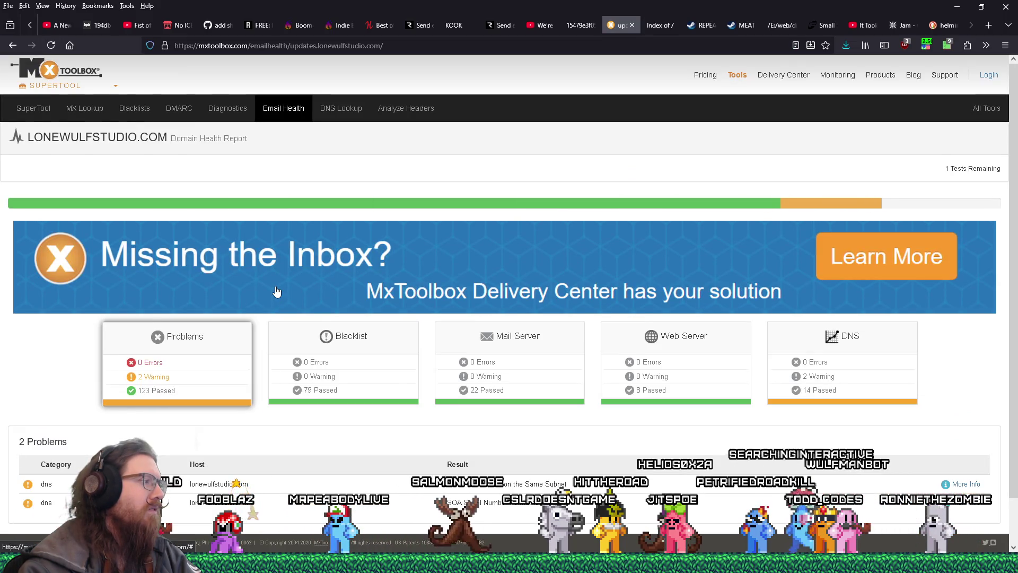
Step: Open More Info on the name-servers-on-the-same-subnet DNS warning
scroll(276, 291, down, 1)
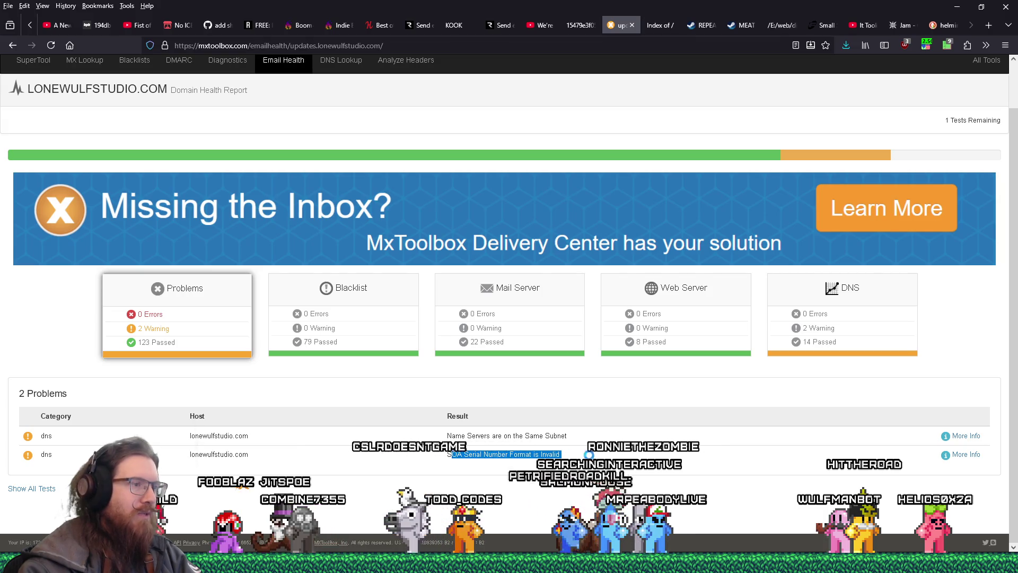
click(508, 454)
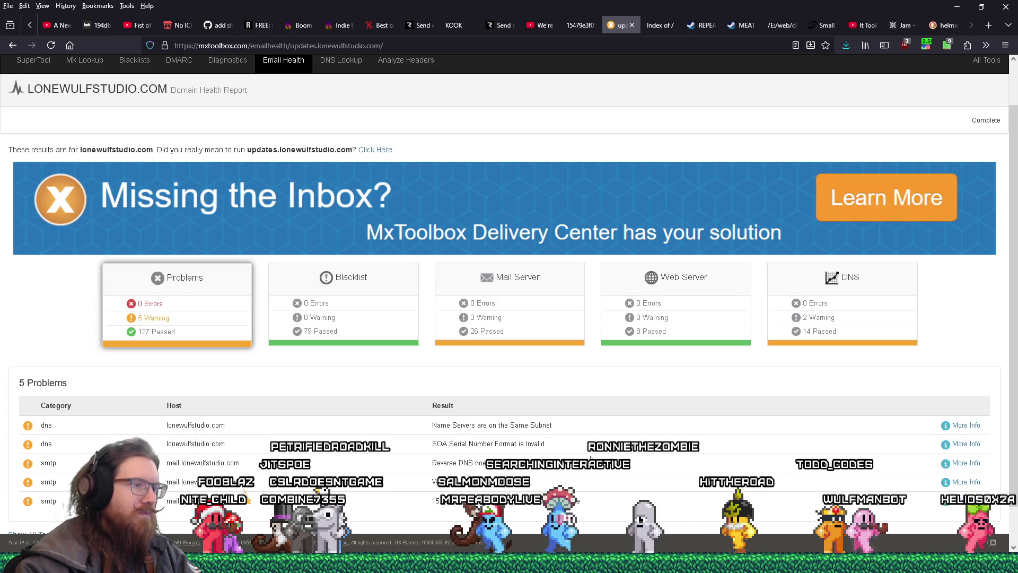
drag(431, 444, 551, 445)
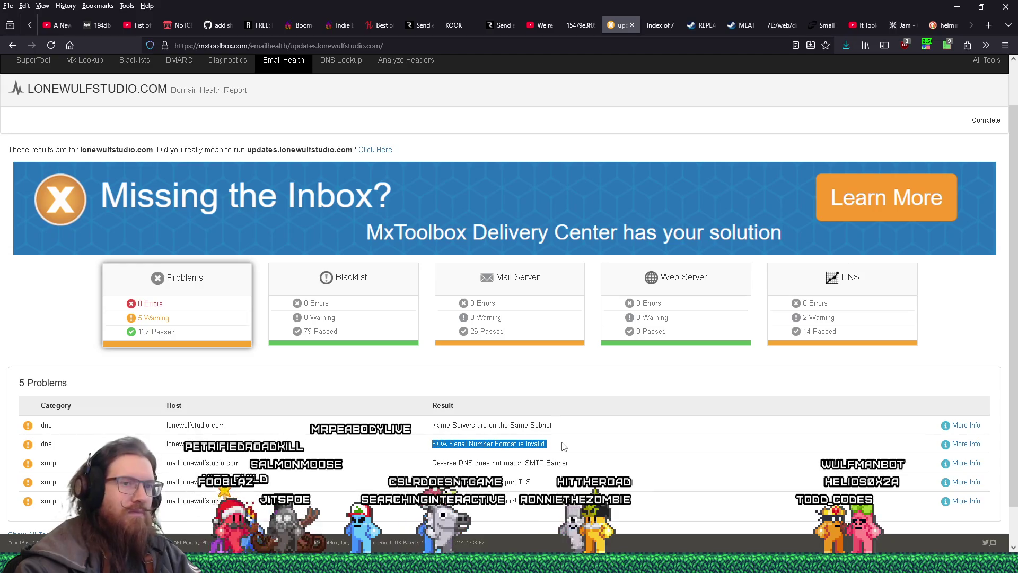
click(961, 427)
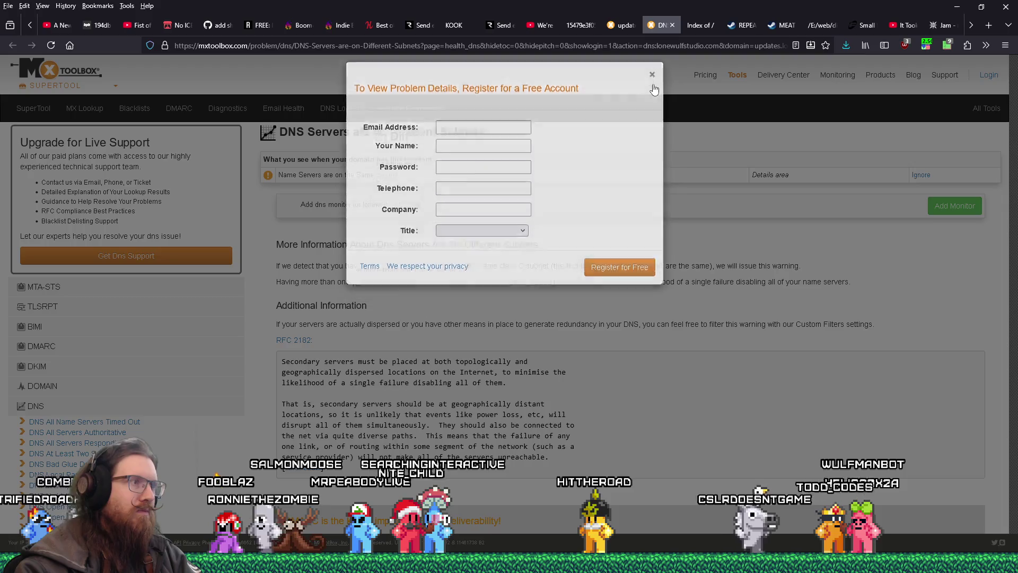
Step: Dismiss the registration prompt, skim the subnet warning details, and close that tab
click(652, 84)
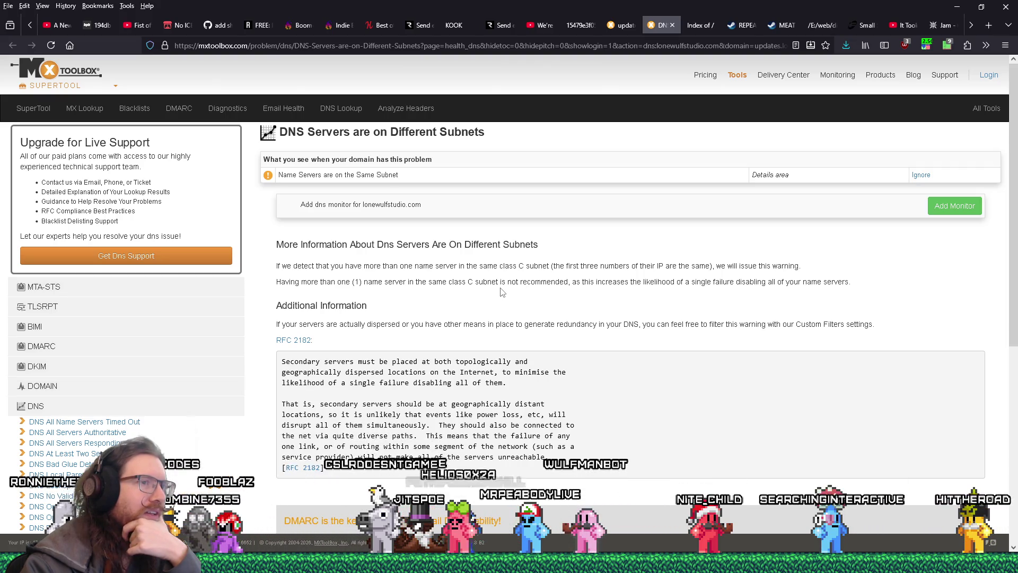
scroll(501, 291, down, 4)
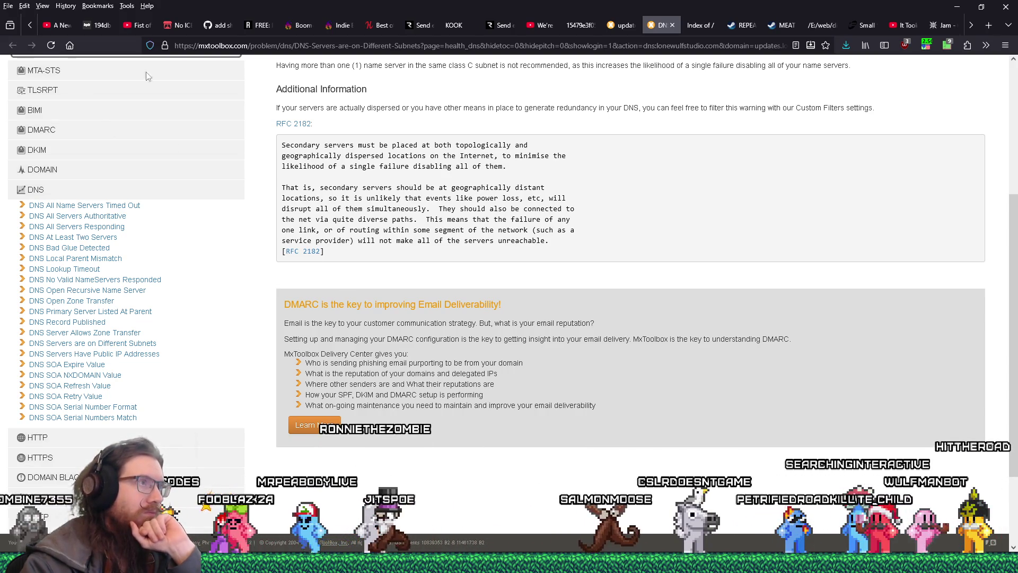
click(672, 25)
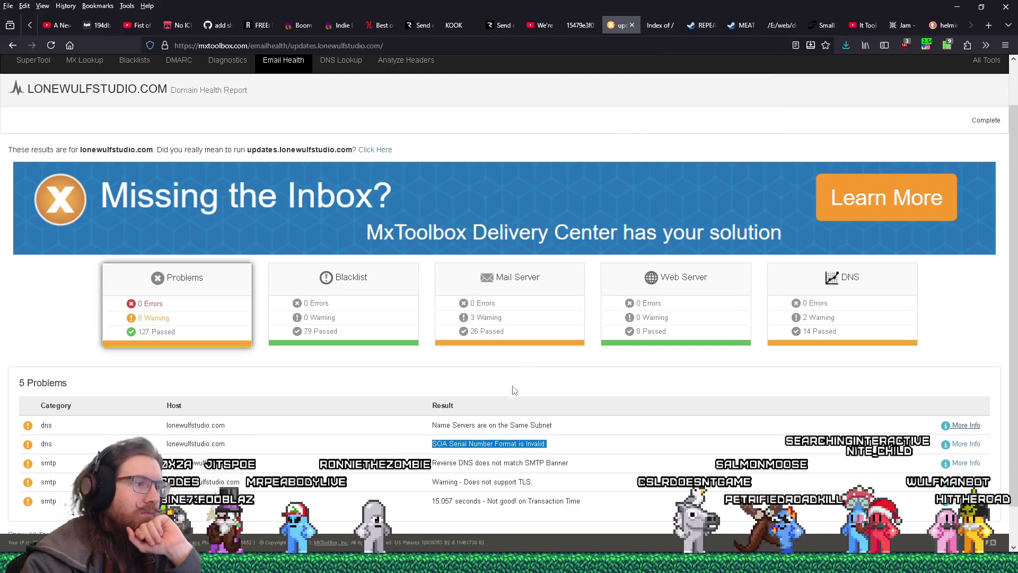
click(961, 448)
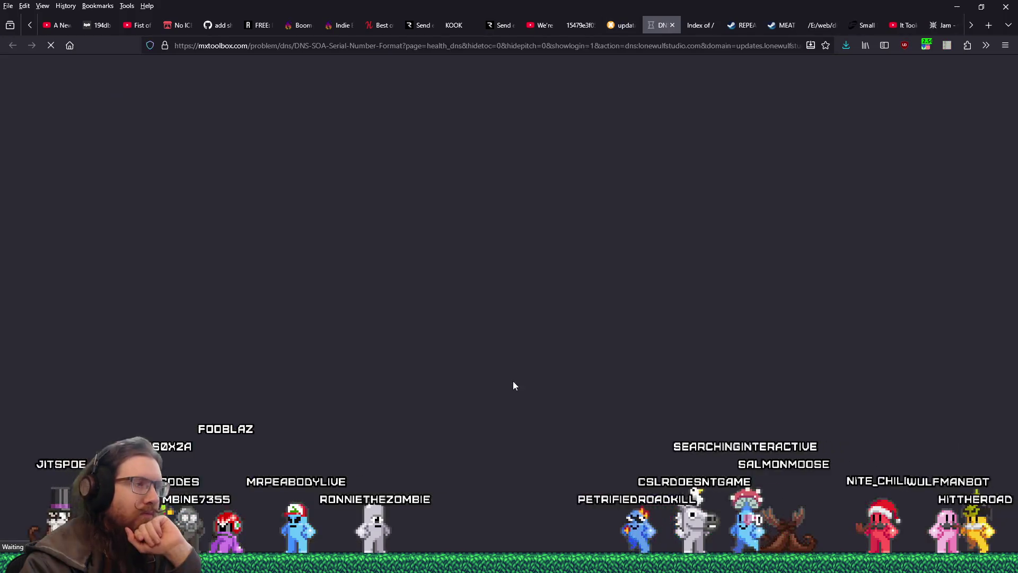
click(652, 85)
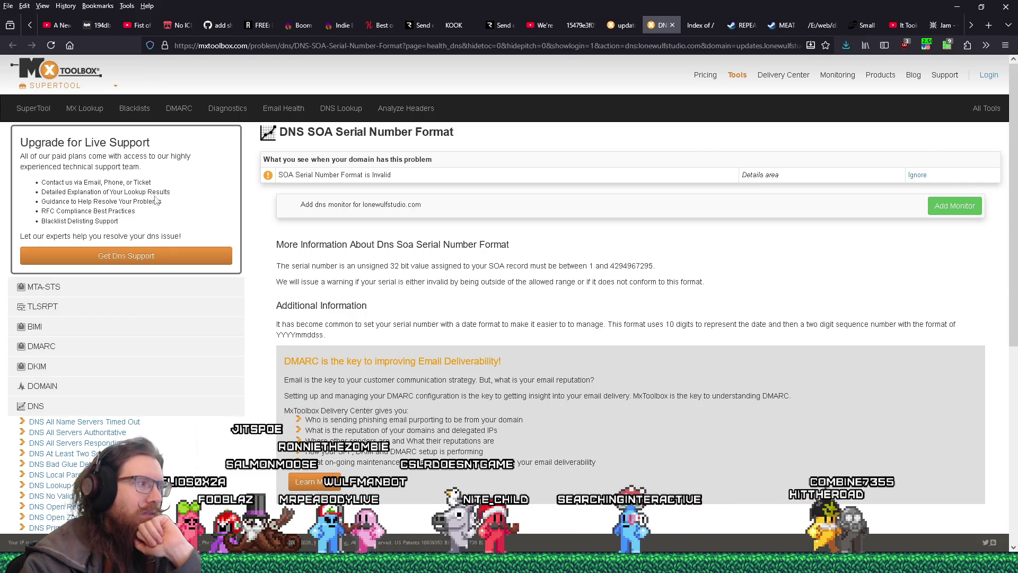
click(672, 25)
scroll(615, 322, down, 1)
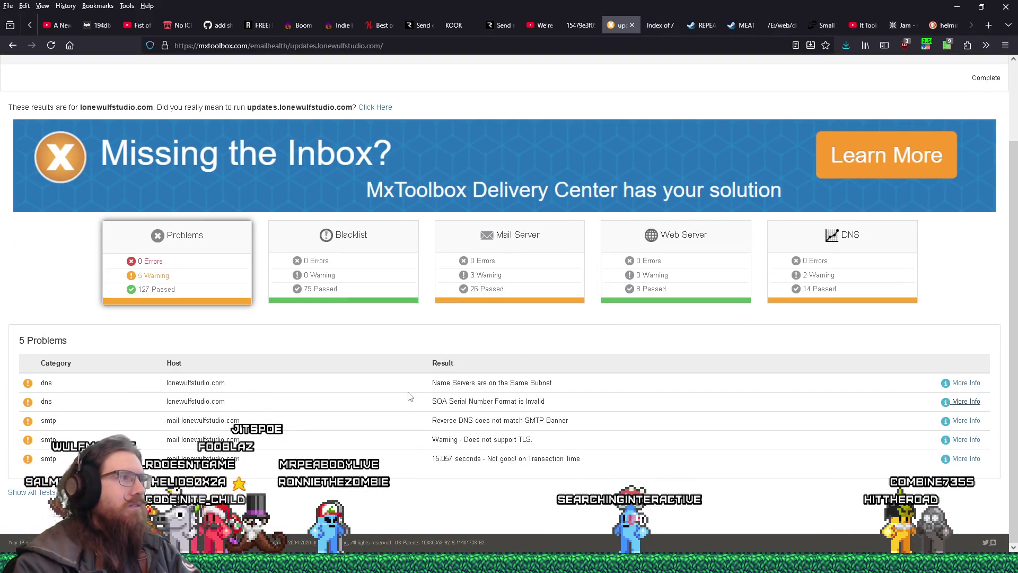
Step: Bookmark the 'updates.lonewulfstudio.com Domain Health' page in Webdev, tagged email and test
key(alt+Tab)
key(Escape)
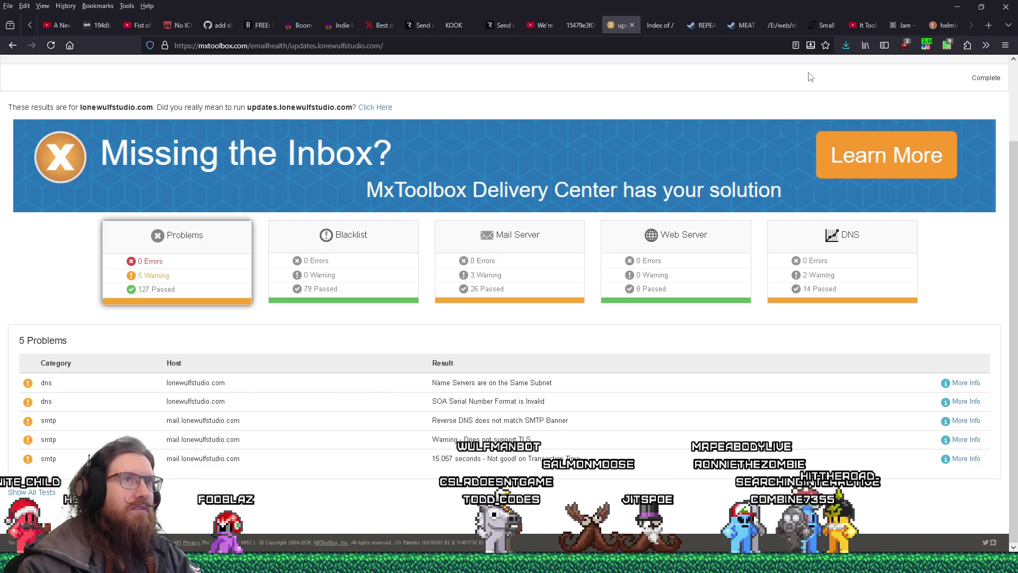
click(826, 46)
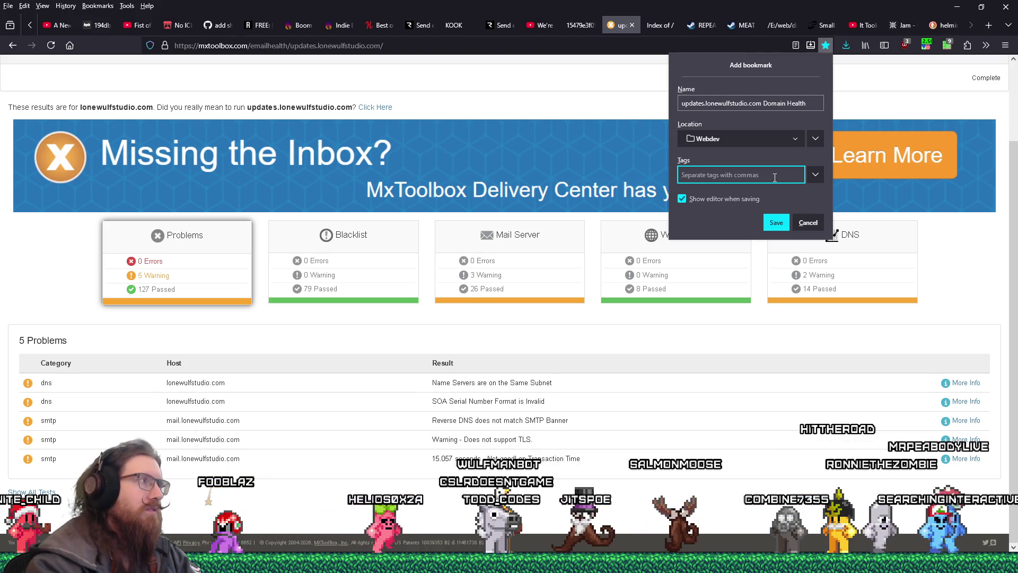
text(email,tabs)
text(est)
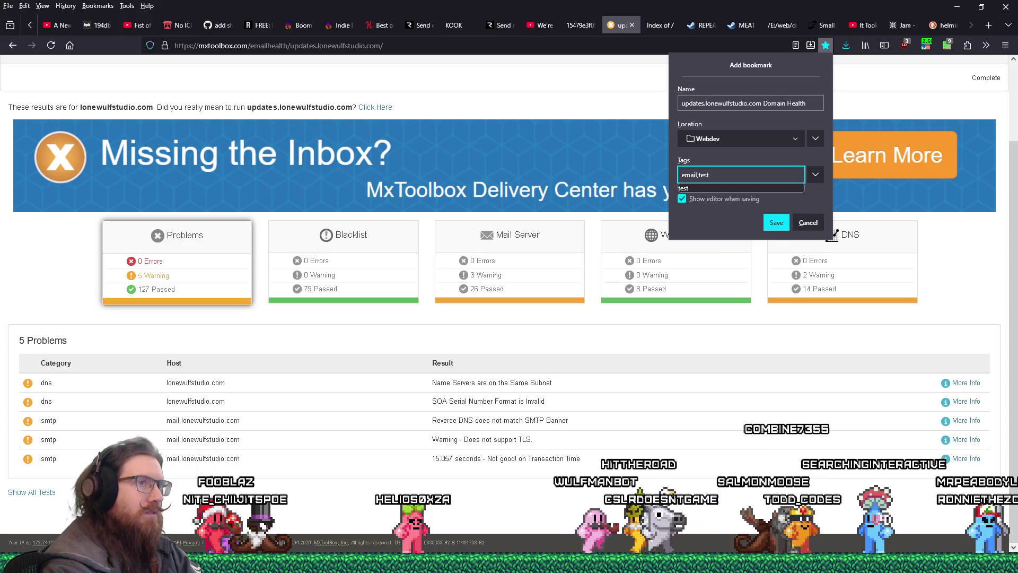
key(Return)
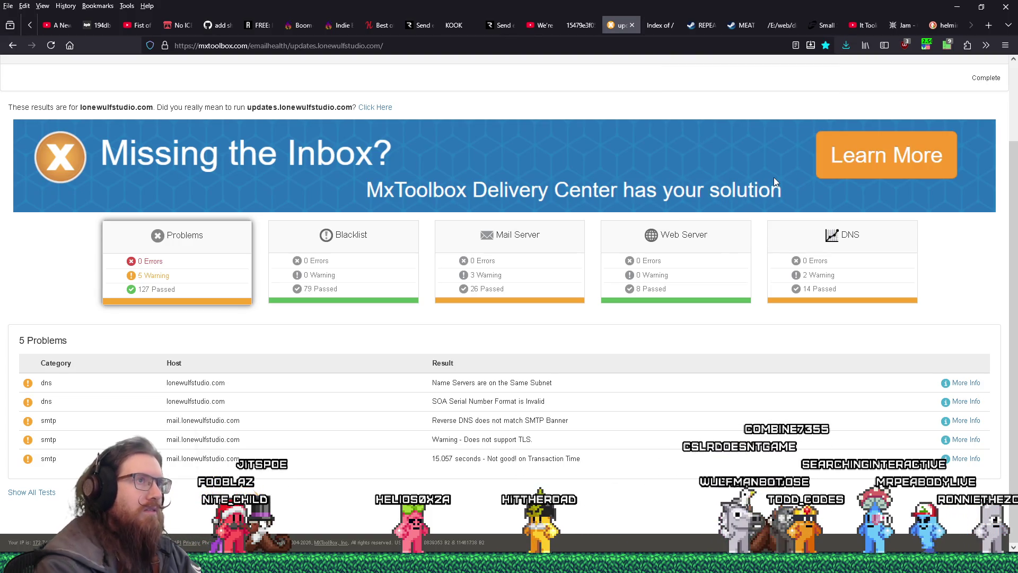
Step: Close the MxToolbox tab to reveal the empty 'Index of /' listing for updates.lonewulfstudio.com
click(633, 27)
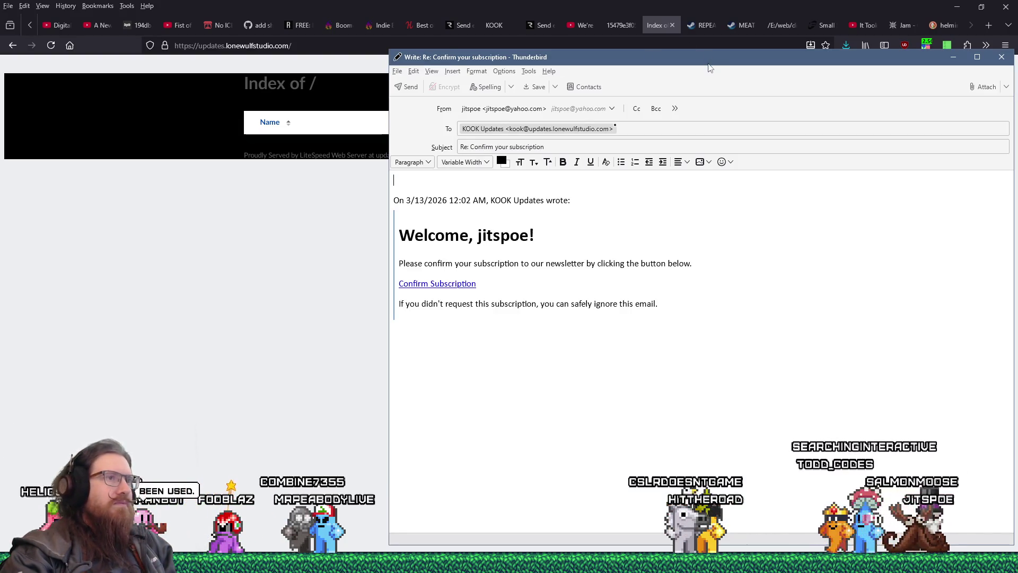
drag(692, 59, 0, 7)
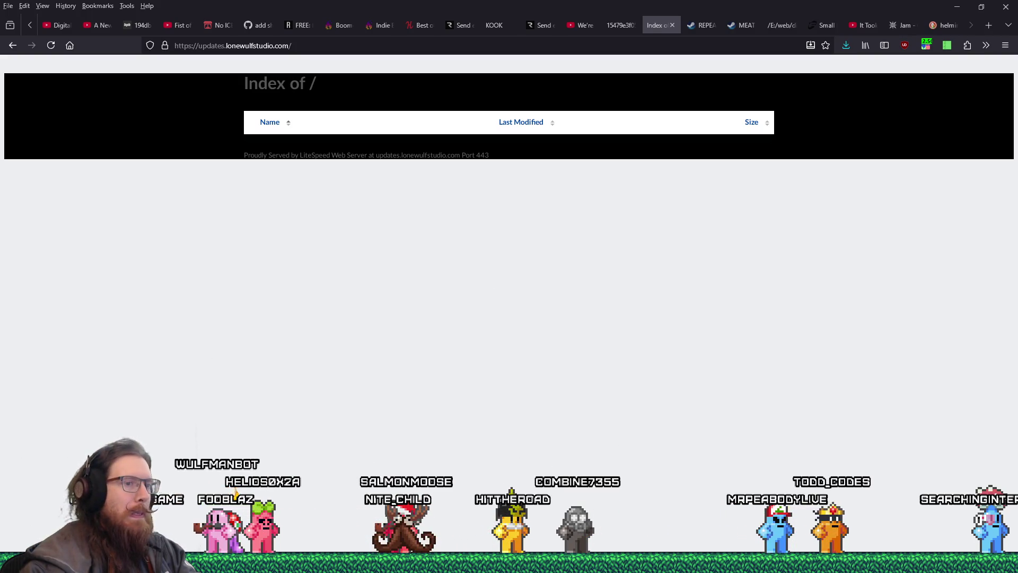
mouse_move(737, 563)
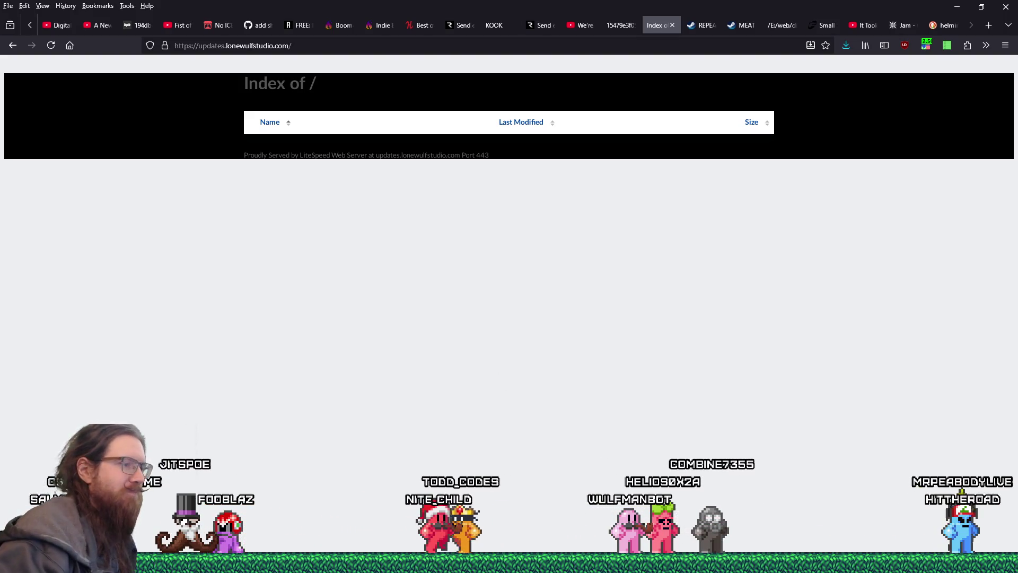
mouse_move(509, 567)
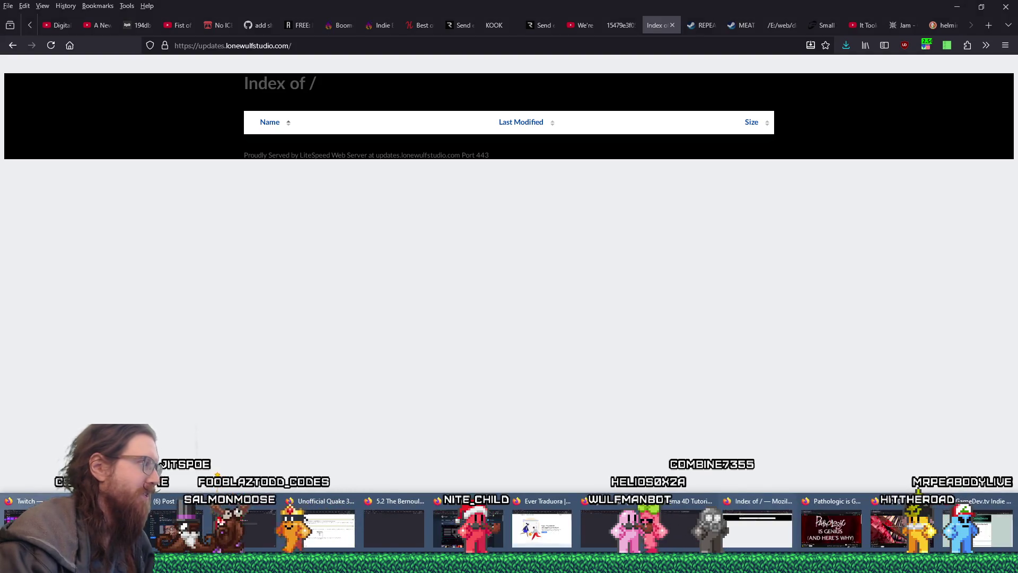
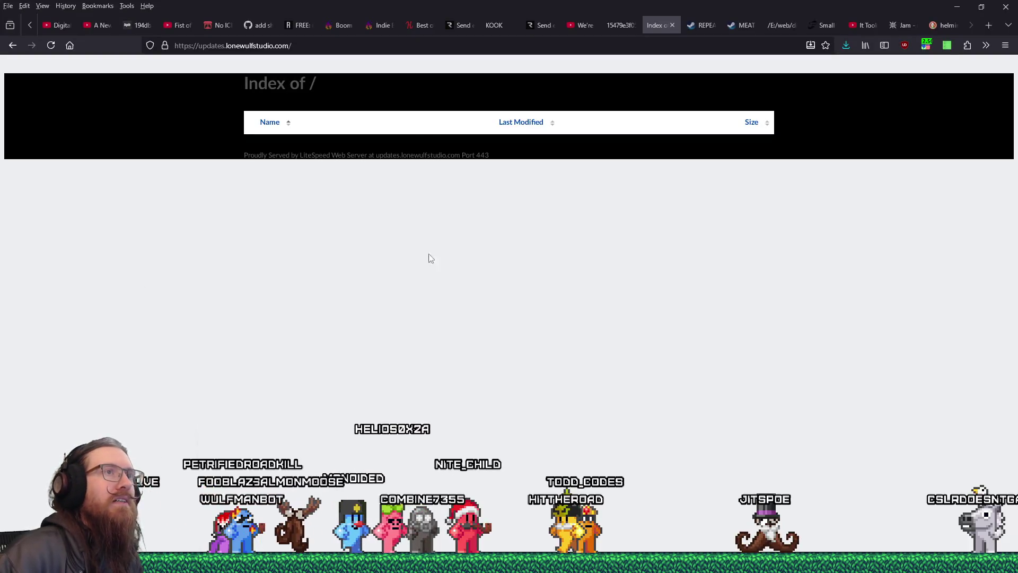
Step: Minimize Firefox to return to sj3_jitspoe_1a.map and move the view toward the stairs and player start
click(957, 8)
mouse_move(293, 249)
mouse_down()
mouse_move(273, 228)
mouse_move(460, 150)
mouse_move(438, 126)
mouse_move(167, 128)
mouse_move(320, 139)
mouse_move(148, 158)
mouse_move(128, 147)
mouse_move(217, 126)
mouse_move(303, 132)
mouse_move(175, 161)
mouse_move(196, 157)
mouse_move(229, 177)
mouse_move(295, 175)
mouse_move(322, 243)
mouse_move(278, 263)
mouse_move(304, 244)
mouse_move(409, 222)
mouse_move(224, 199)
mouse_up()
key(w)
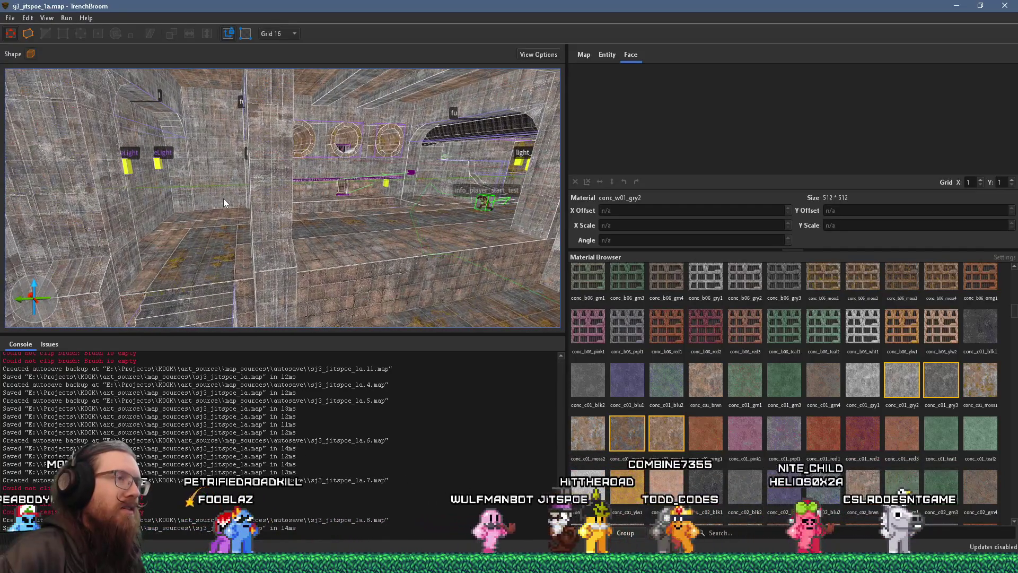
mouse_move(224, 199)
mouse_down()
mouse_move(357, 139)
mouse_move(316, 89)
mouse_move(341, 205)
mouse_move(303, 227)
mouse_move(411, 221)
mouse_move(309, 214)
mouse_move(49, 240)
mouse_move(164, 222)
mouse_move(118, 223)
mouse_move(145, 205)
mouse_move(212, 192)
mouse_move(258, 112)
mouse_move(244, 91)
mouse_move(265, 155)
mouse_move(300, 178)
mouse_move(297, 154)
mouse_up()
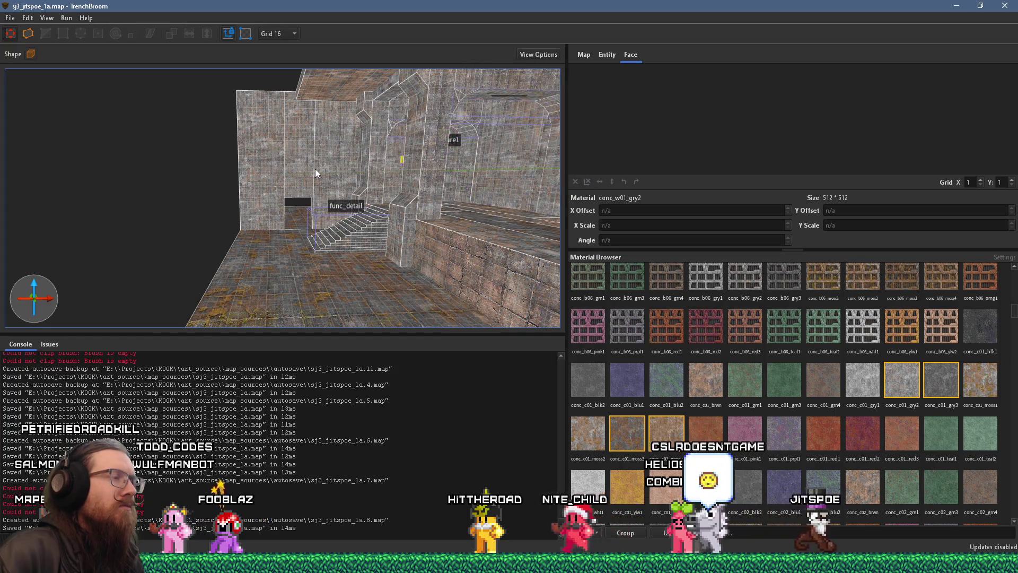
mouse_move(315, 169)
mouse_down()
mouse_move(307, 202)
mouse_move(363, 214)
mouse_up()
mouse_move(218, 211)
mouse_down()
mouse_move(196, 210)
mouse_move(351, 243)
mouse_move(357, 275)
mouse_up()
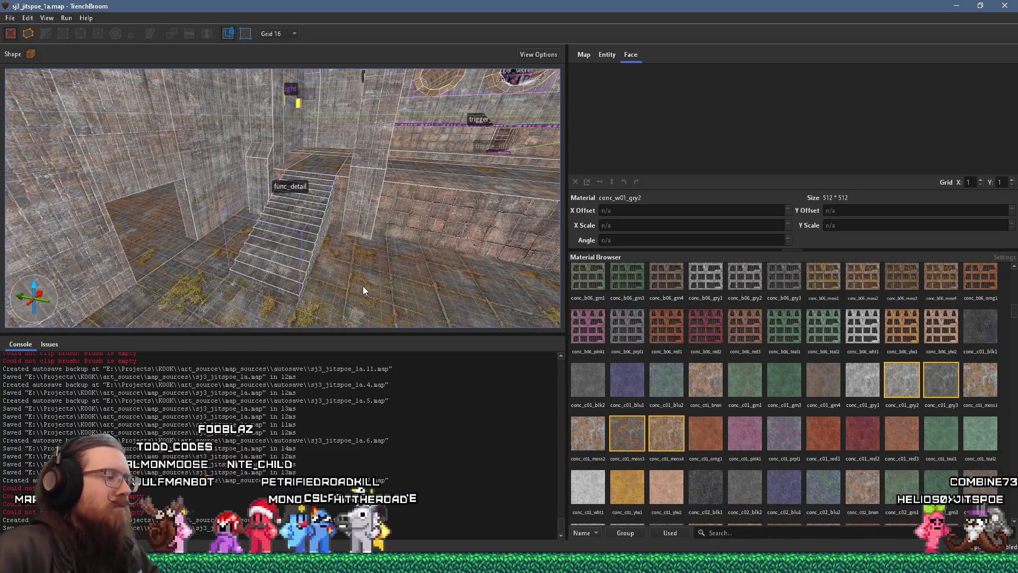
shift+click(387, 283)
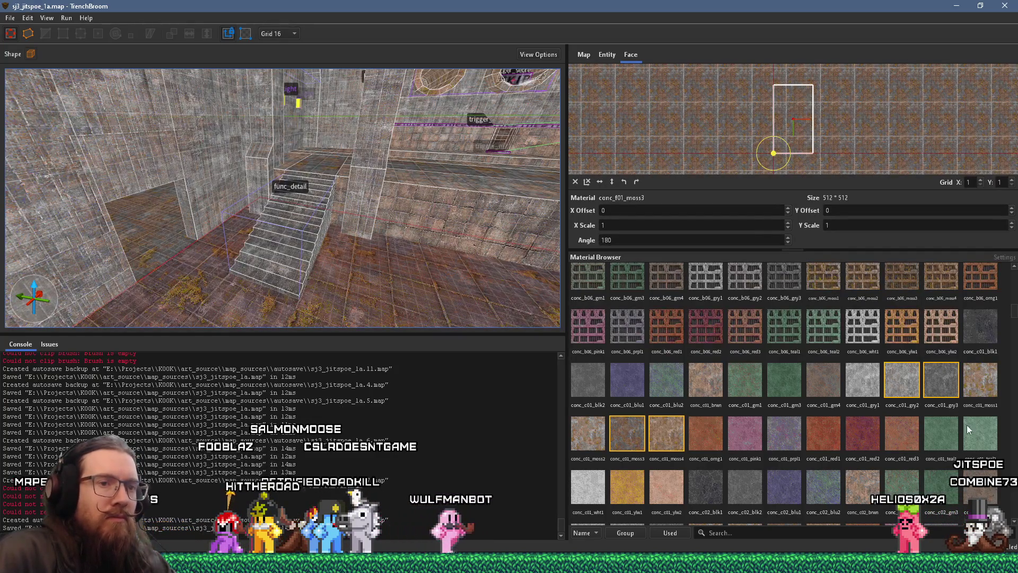
Step: Swap the floor face's conc_f01_moss3 texture for conc_f01_gry3 concrete, then deselect it
right_click(368, 287)
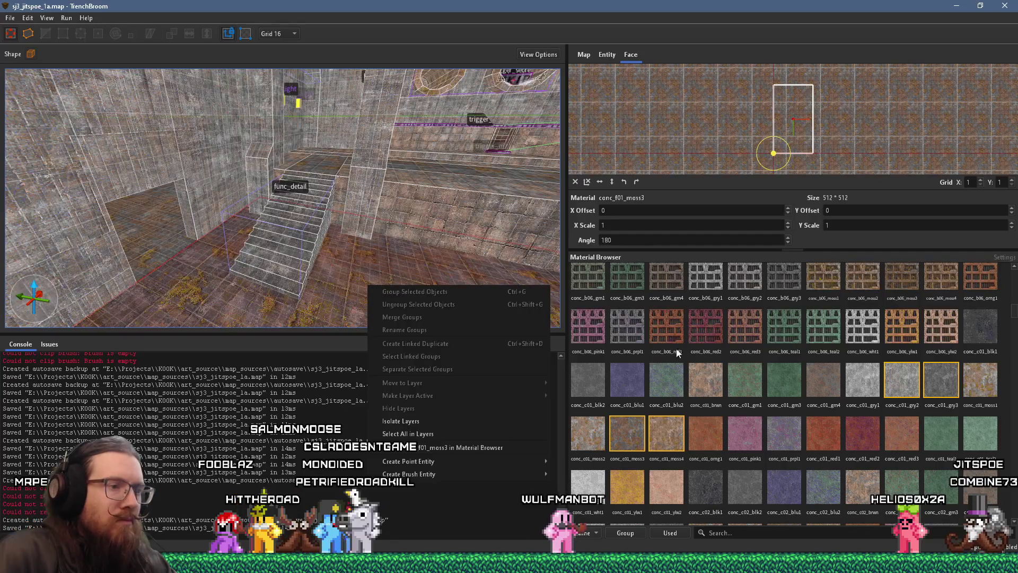
click(465, 447)
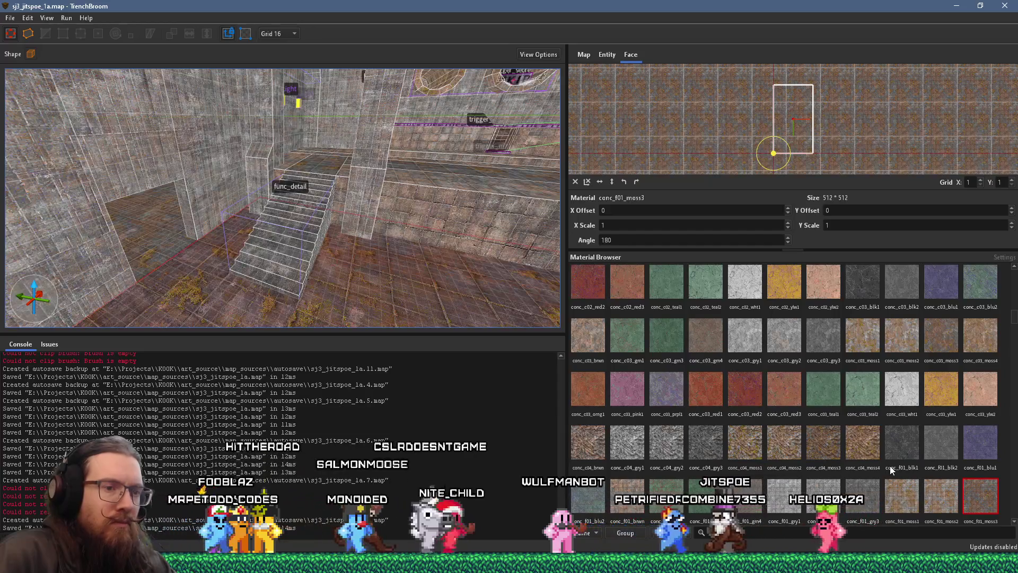
click(860, 504)
scroll(464, 294, up, 5)
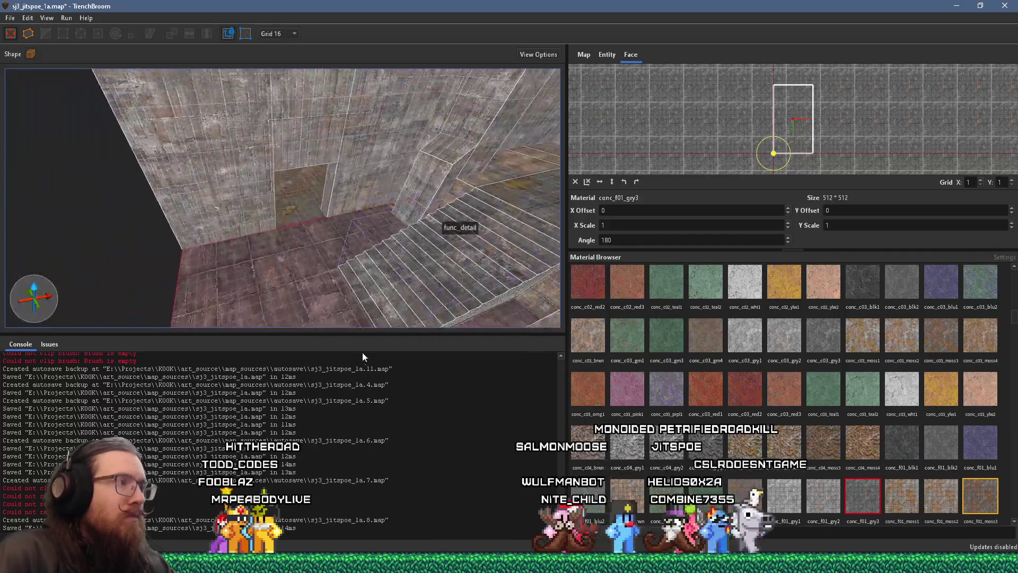
mouse_move(289, 217)
mouse_down()
mouse_move(190, 291)
mouse_move(263, 298)
mouse_move(371, 266)
mouse_move(325, 281)
mouse_move(255, 256)
mouse_move(359, 212)
mouse_move(297, 170)
mouse_move(265, 129)
mouse_move(306, 211)
mouse_up()
key(Escape)
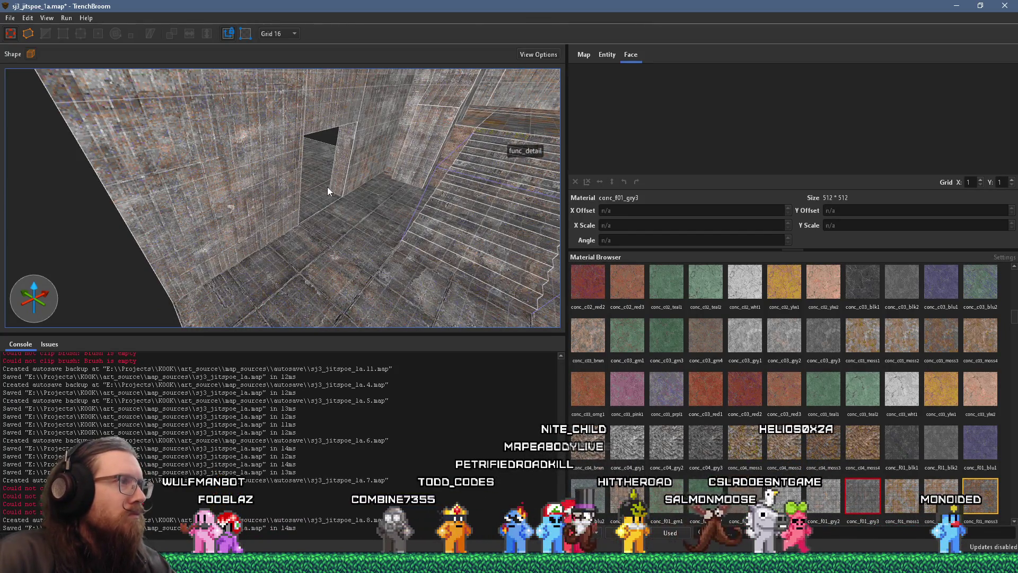
mouse_move(328, 191)
mouse_down()
mouse_move(289, 163)
mouse_move(246, 202)
mouse_move(302, 179)
mouse_move(414, 178)
mouse_move(309, 192)
mouse_move(359, 241)
mouse_move(395, 118)
mouse_move(365, 82)
mouse_move(335, 196)
mouse_move(371, 133)
mouse_move(350, 199)
mouse_up()
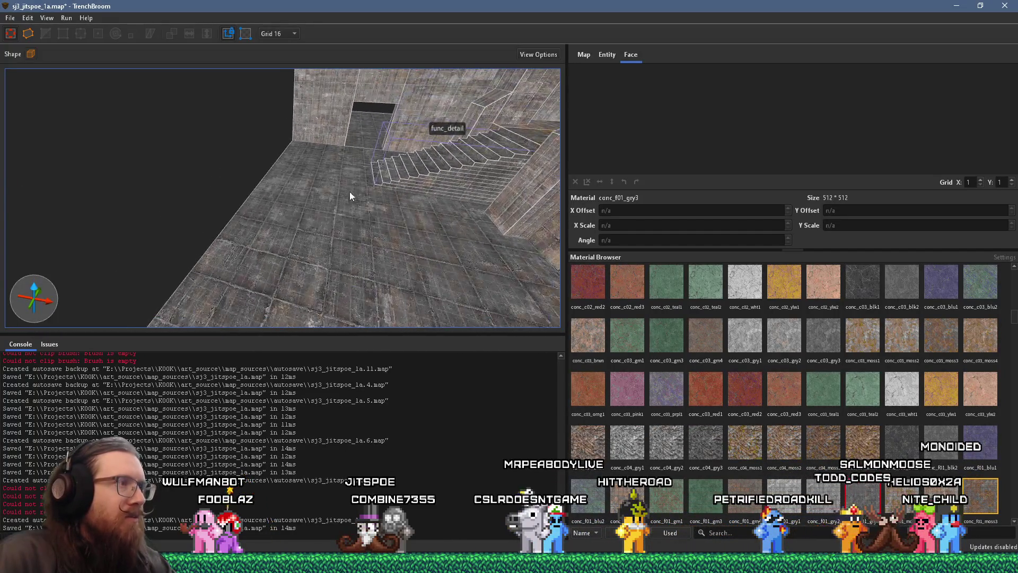
drag(358, 157, 332, 158)
mouse_move(300, 211)
mouse_down()
mouse_move(274, 214)
mouse_move(521, 170)
mouse_up()
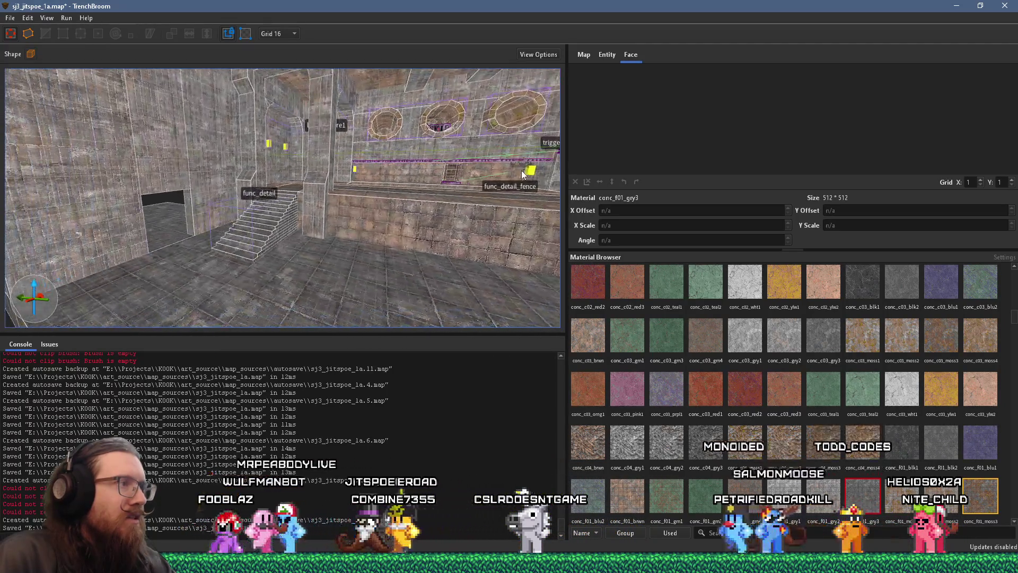
drag(365, 214, 474, 235)
mouse_move(405, 224)
mouse_down()
mouse_move(358, 231)
mouse_move(320, 211)
mouse_move(428, 200)
mouse_move(496, 220)
mouse_up()
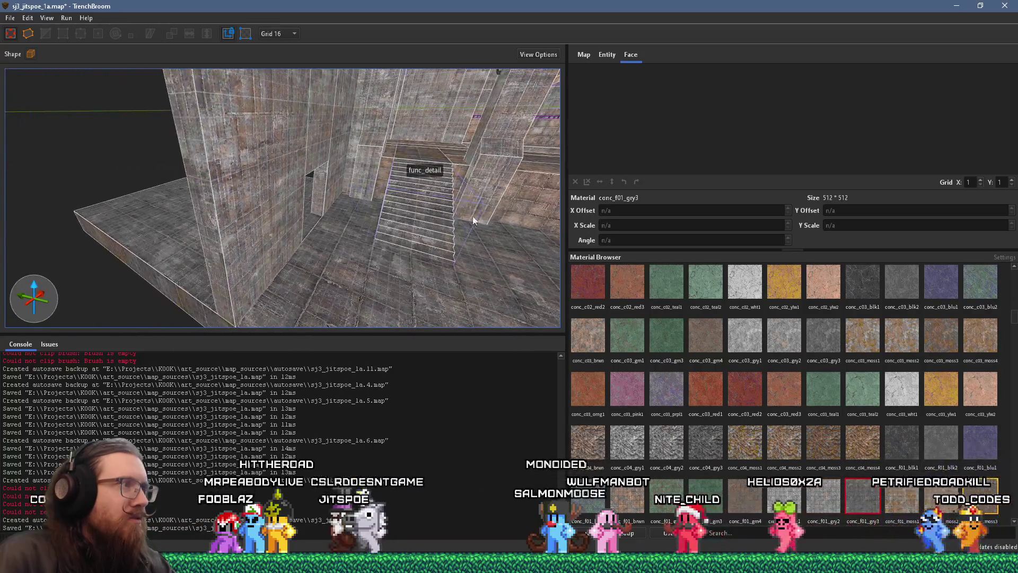
mouse_move(286, 215)
mouse_down()
mouse_move(301, 196)
mouse_move(366, 205)
mouse_move(211, 205)
mouse_move(355, 214)
mouse_move(265, 164)
mouse_move(296, 178)
mouse_move(380, 168)
mouse_move(305, 178)
mouse_up()
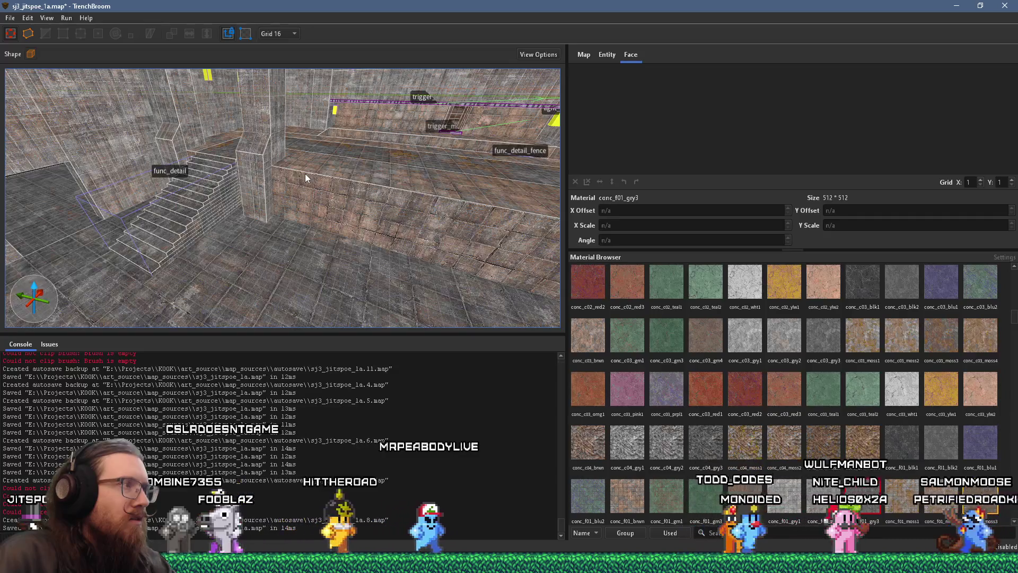
drag(306, 177, 221, 163)
click(156, 160)
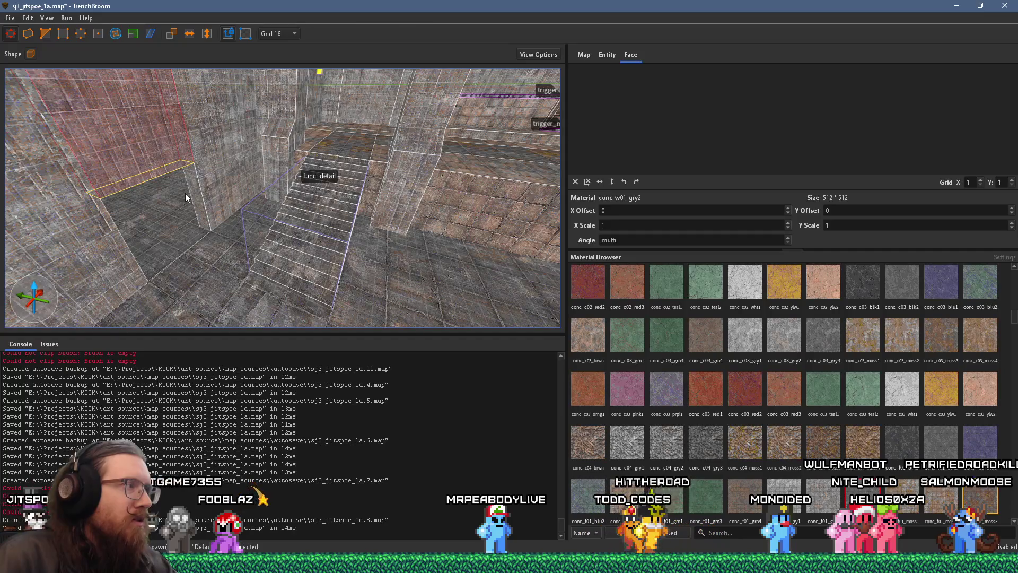
Step: Stretch the left wall brush down to the floor and along to the stairs
drag(185, 197, 212, 255)
mouse_move(93, 243)
mouse_down()
mouse_move(124, 198)
mouse_move(209, 153)
mouse_move(145, 180)
mouse_move(154, 190)
mouse_up()
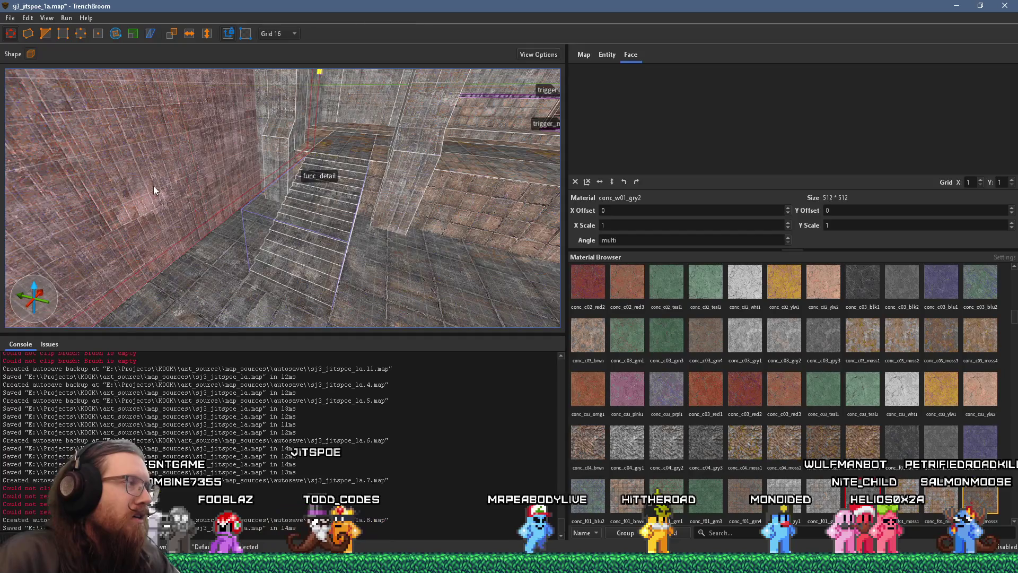
scroll(164, 185, down, 5)
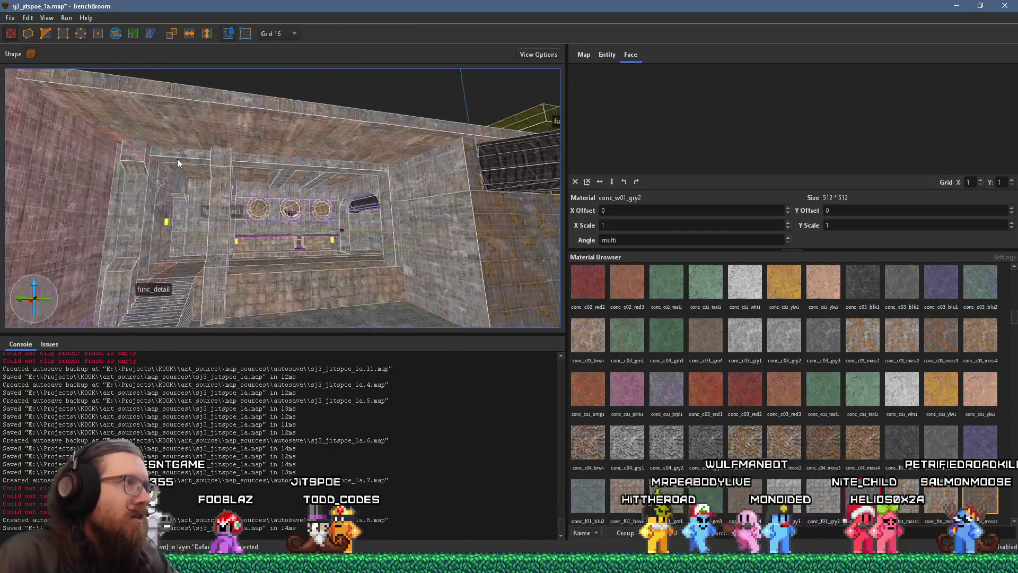
scroll(177, 159, up, 5)
scroll(222, 169, up, 5)
scroll(209, 166, down, 5)
scroll(298, 194, up, 10)
scroll(402, 181, up, 8)
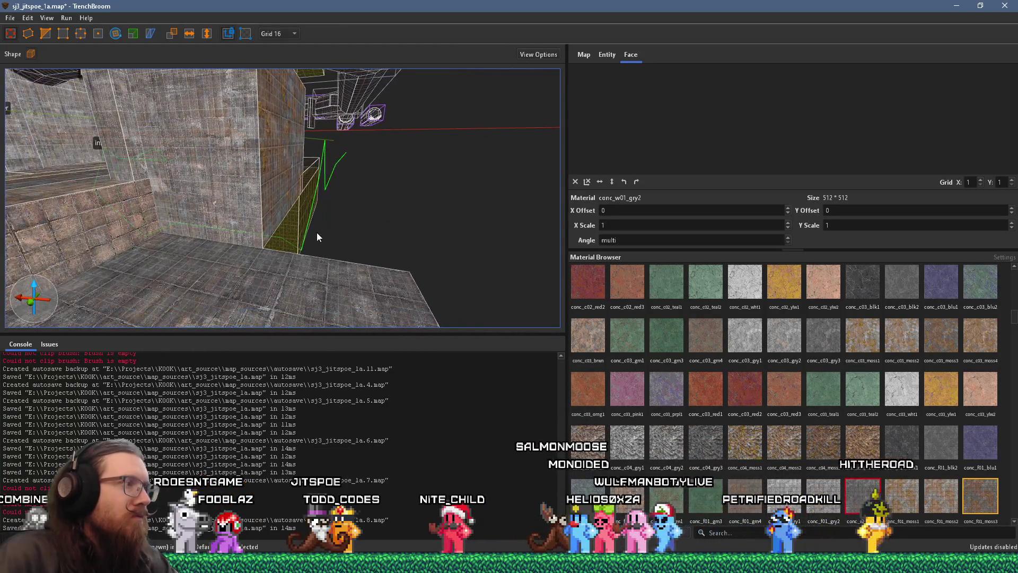
Step: Select the thin brush at the wall's edge, set the grid to 64, and begin thickening it
key(d)
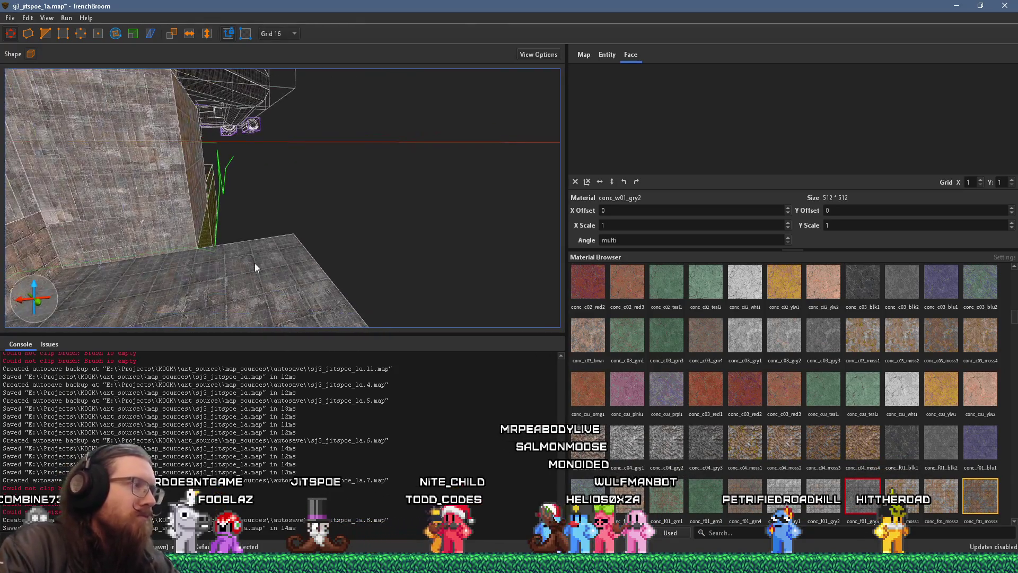
key(w)
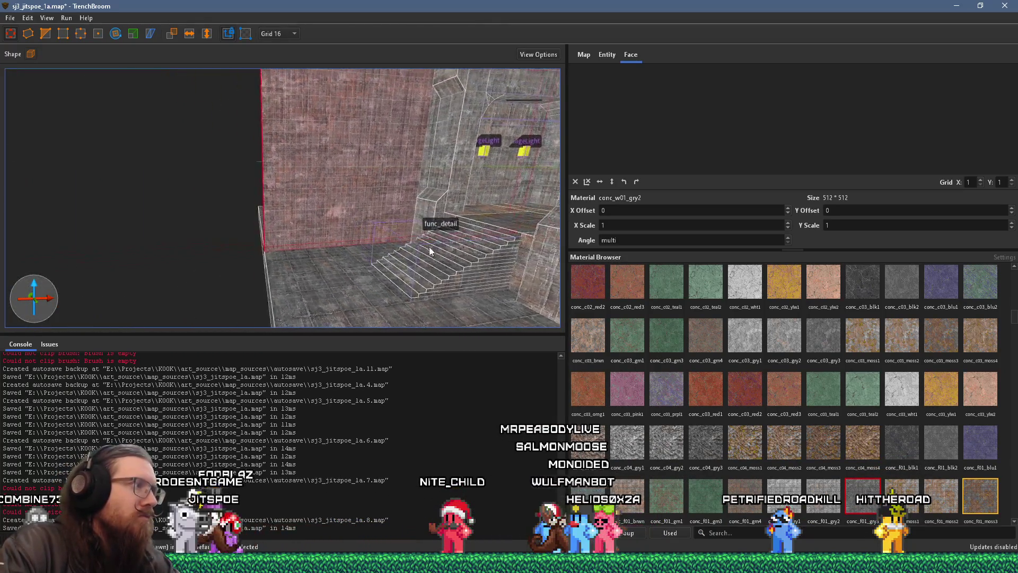
key(a)
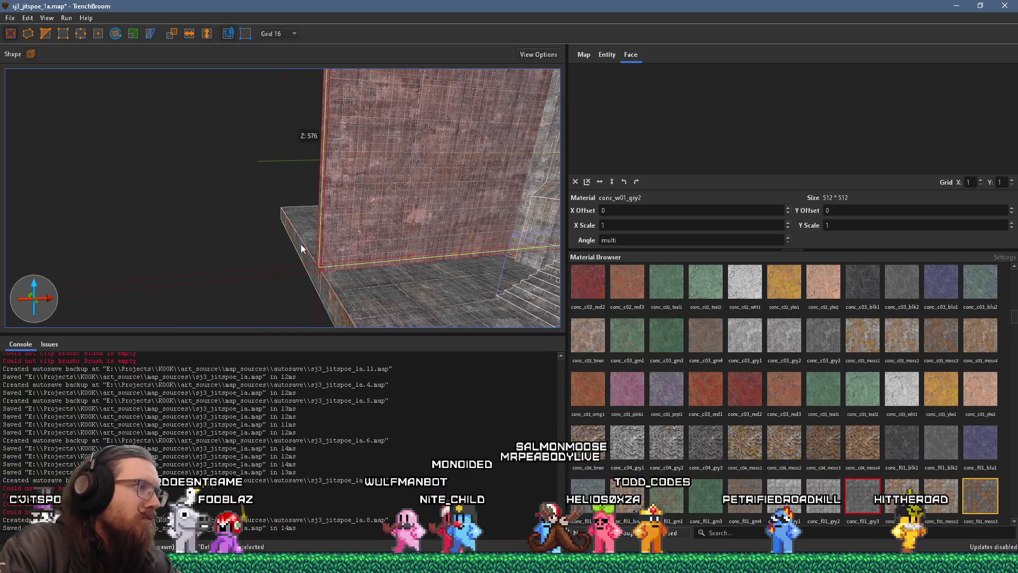
click(307, 259)
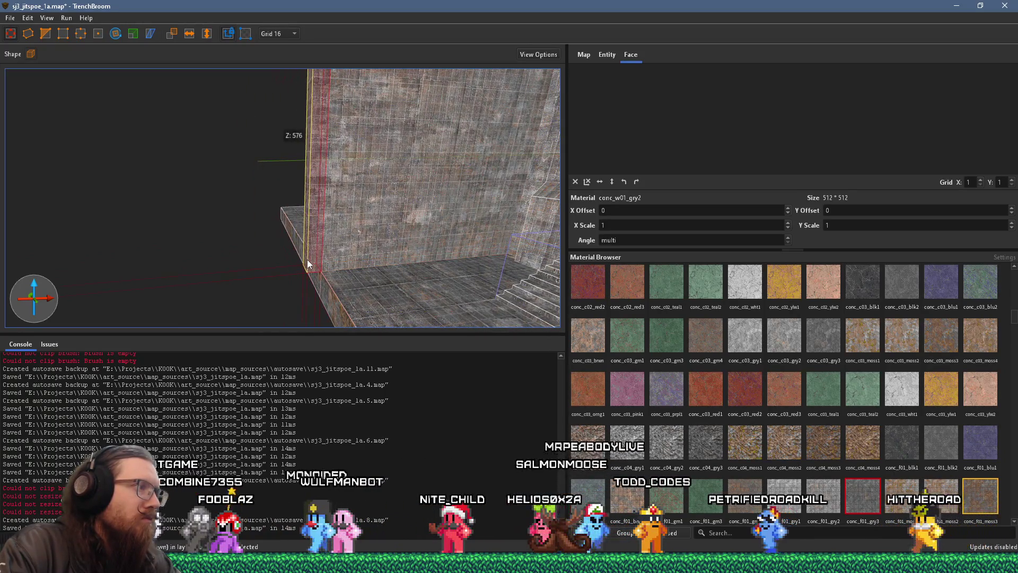
click(286, 38)
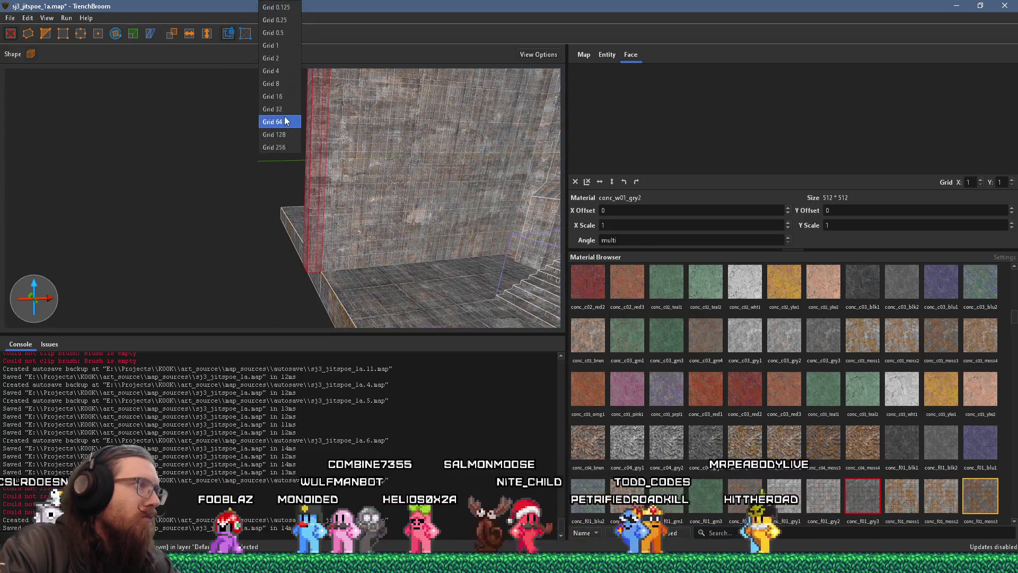
click(278, 120)
drag(277, 214, 280, 57)
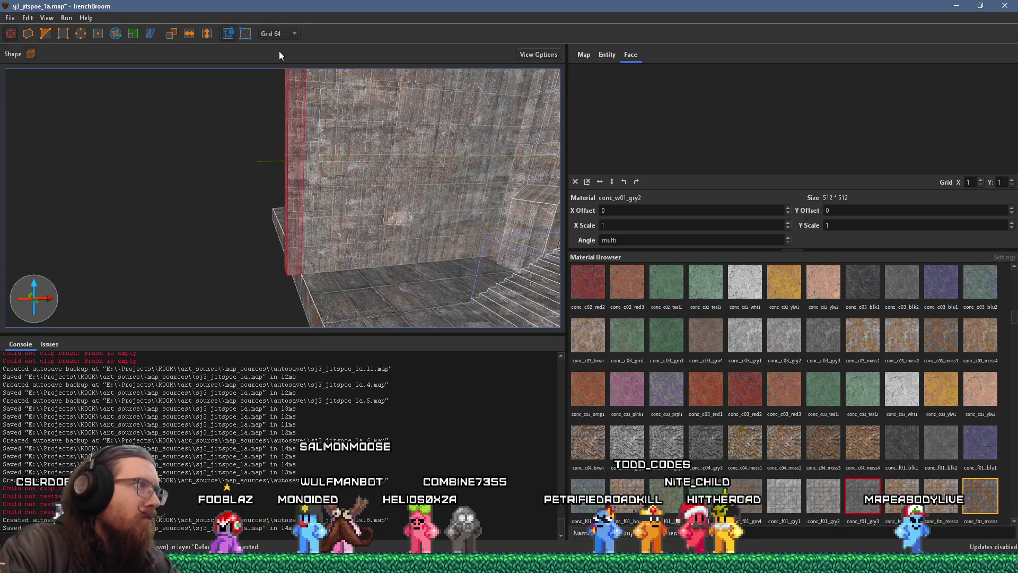
Step: Drag the thin wall-edge brush's face out to thicken it, then select the ceiling brush
scroll(304, 187, down, 2)
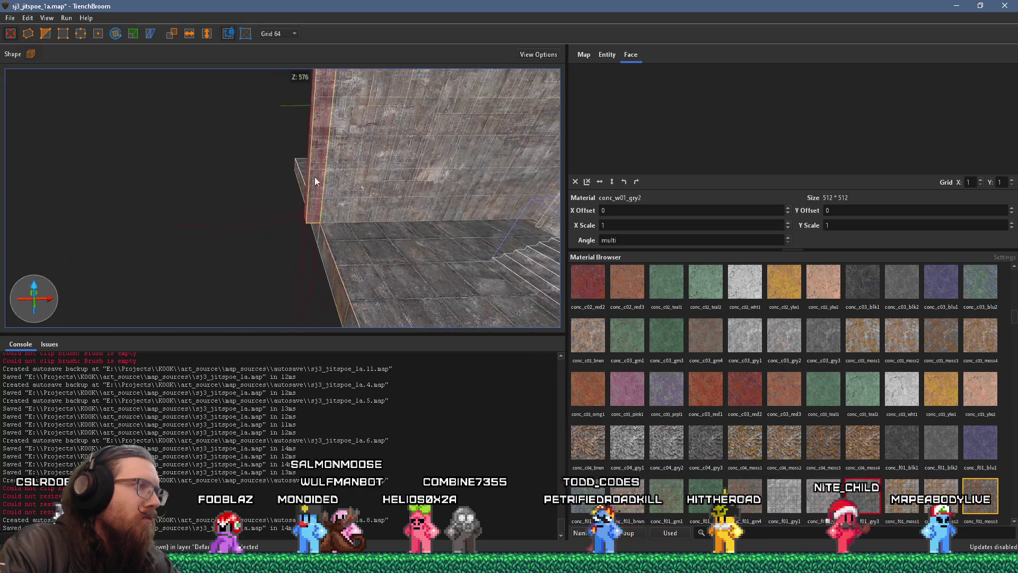
mouse_move(323, 198)
mouse_down()
mouse_move(316, 223)
mouse_move(354, 252)
mouse_move(269, 278)
mouse_move(356, 273)
mouse_move(149, 270)
mouse_move(266, 212)
mouse_move(286, 265)
mouse_move(471, 128)
mouse_move(386, 195)
mouse_move(317, 229)
mouse_move(392, 150)
mouse_move(314, 185)
mouse_move(307, 210)
mouse_move(322, 197)
mouse_move(310, 148)
mouse_move(334, 223)
mouse_move(312, 235)
mouse_move(322, 242)
mouse_move(390, 170)
mouse_move(370, 277)
mouse_up()
drag(316, 163, 271, 81)
click(271, 80)
mouse_move(100, 79)
mouse_down()
mouse_move(181, 118)
mouse_move(256, 231)
mouse_move(317, 196)
mouse_up()
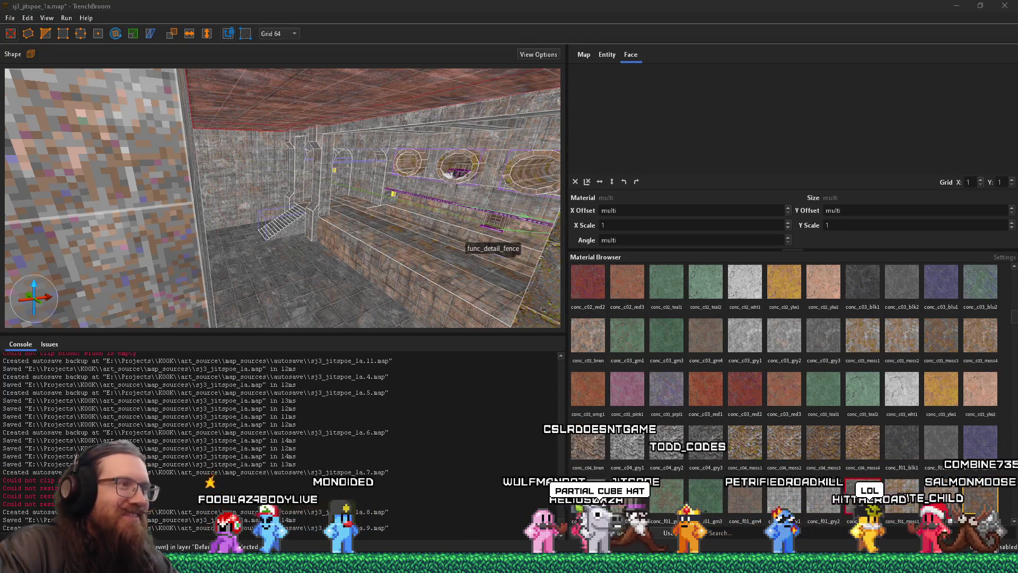
mouse_move(207, 227)
mouse_down()
mouse_move(275, 281)
mouse_move(229, 270)
mouse_move(177, 216)
mouse_move(159, 231)
mouse_move(296, 263)
mouse_move(286, 245)
mouse_move(299, 63)
mouse_up()
mouse_move(286, 104)
mouse_down()
mouse_move(237, 253)
mouse_move(234, 181)
mouse_move(256, 88)
mouse_move(250, 167)
mouse_move(257, 159)
mouse_up()
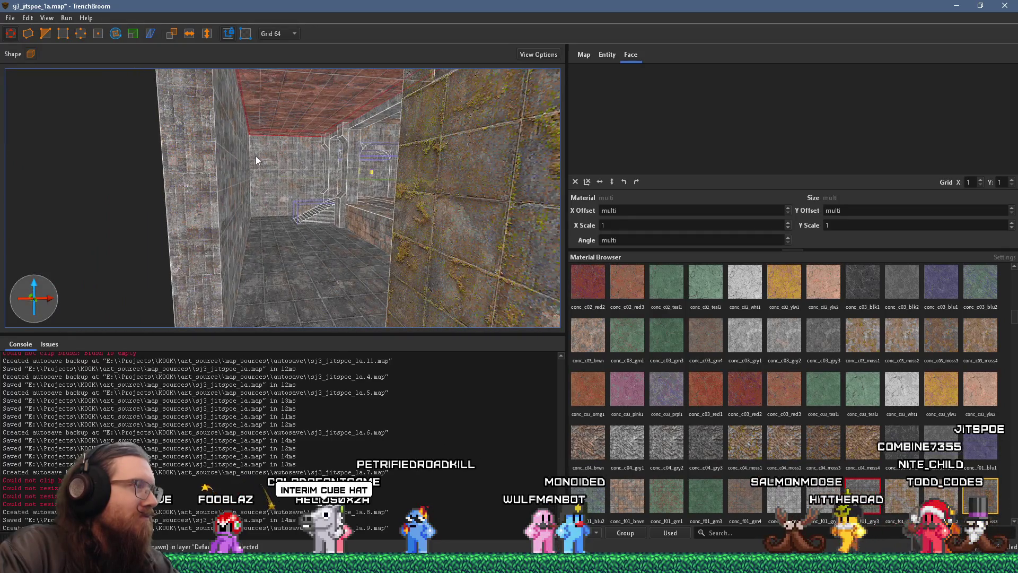
mouse_move(256, 157)
mouse_down()
mouse_move(250, 168)
mouse_move(428, 200)
mouse_move(364, 183)
mouse_move(313, 114)
mouse_move(314, 136)
mouse_move(352, 118)
mouse_move(424, 153)
mouse_move(427, 211)
mouse_up()
click(360, 183)
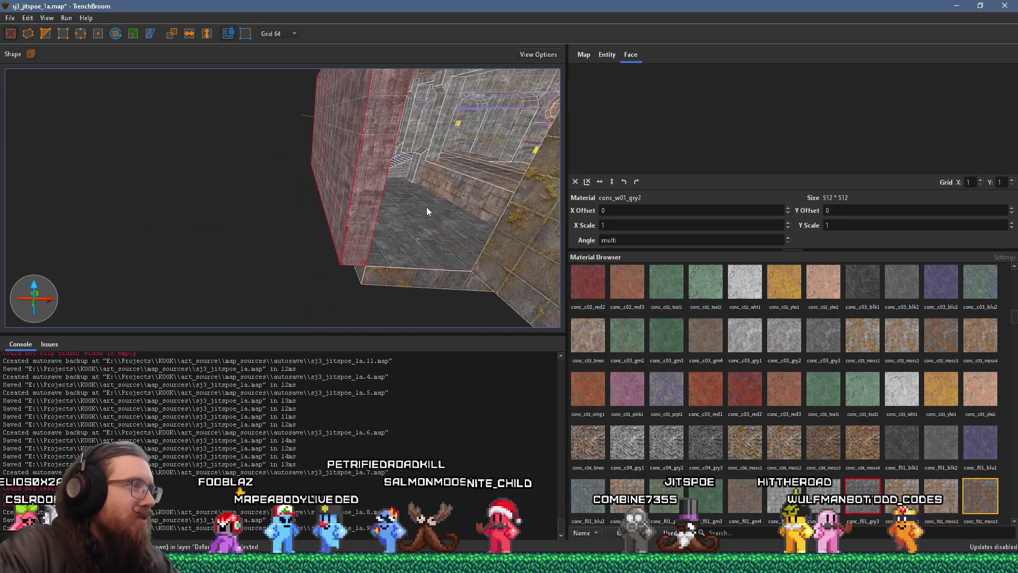
click(374, 275)
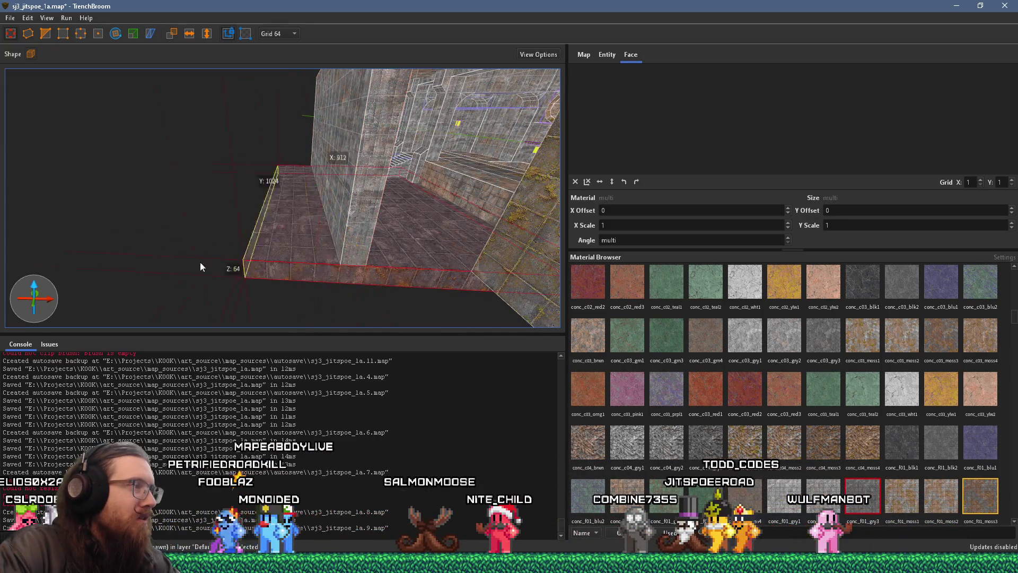
mouse_move(127, 255)
mouse_down()
mouse_move(345, 273)
mouse_move(112, 262)
mouse_up()
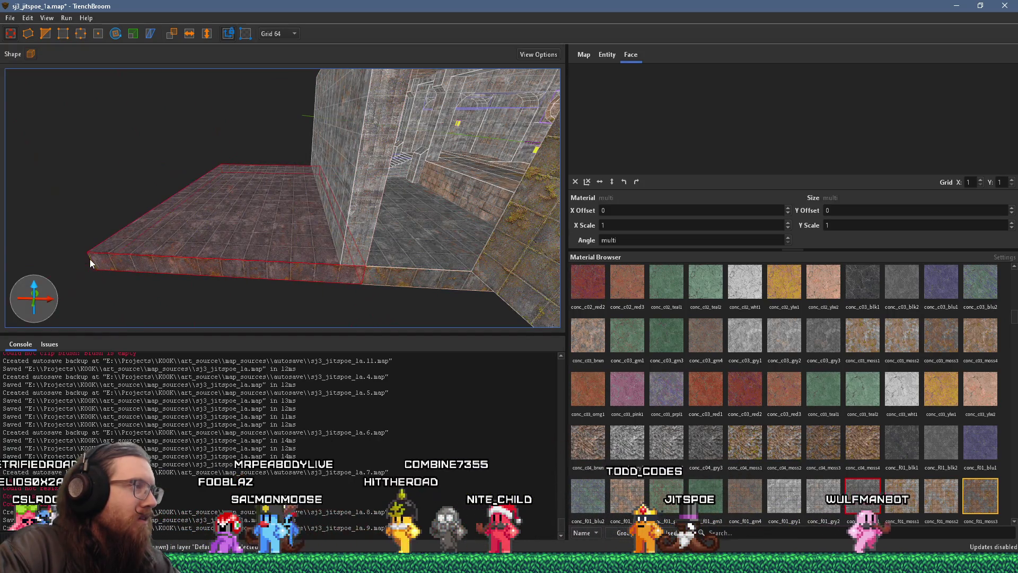
click(395, 233)
mouse_move(394, 233)
mouse_down()
mouse_move(109, 221)
mouse_move(129, 224)
mouse_up()
mouse_move(434, 230)
mouse_down()
mouse_move(81, 215)
mouse_move(34, 152)
mouse_move(42, 145)
mouse_up()
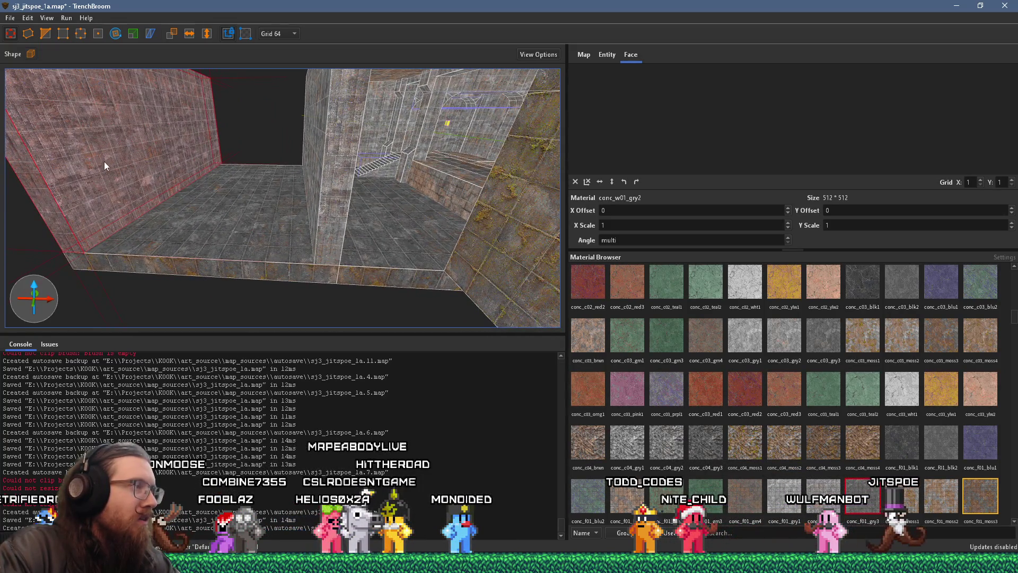
scroll(345, 245, up, 3)
mouse_move(176, 198)
mouse_down()
mouse_move(190, 198)
mouse_move(168, 166)
mouse_move(221, 189)
mouse_move(371, 200)
mouse_move(280, 175)
mouse_move(230, 200)
mouse_move(238, 226)
mouse_move(284, 212)
mouse_move(294, 240)
mouse_up()
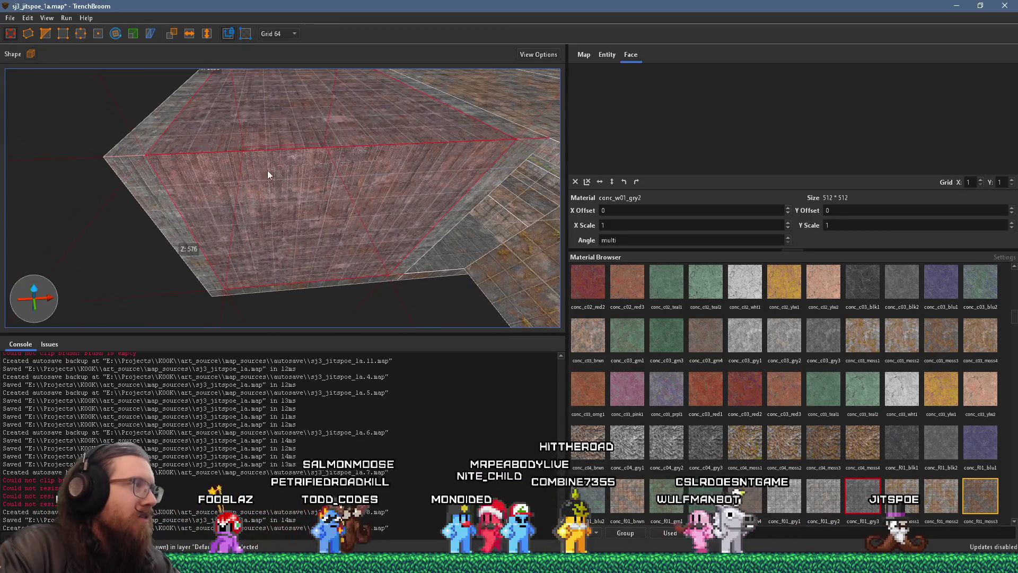
key(shift)
mouse_move(262, 104)
mouse_down()
mouse_move(316, 341)
mouse_move(303, 201)
mouse_up()
mouse_move(270, 97)
mouse_down()
mouse_move(300, 239)
mouse_move(98, 110)
mouse_move(279, 223)
mouse_move(335, 97)
mouse_move(371, 245)
mouse_move(387, 248)
mouse_move(431, 210)
mouse_move(315, 91)
mouse_move(331, 176)
mouse_move(237, 61)
mouse_move(136, 72)
mouse_move(305, 95)
mouse_move(372, 144)
mouse_move(381, 169)
mouse_up()
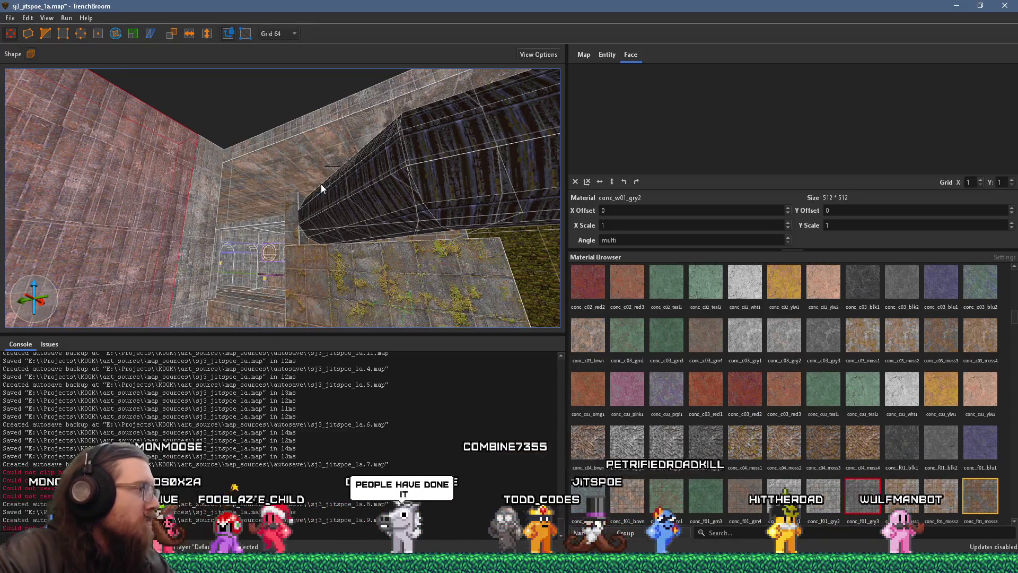
Step: Stretch the long base brush along the left wall to 1024 units across the dark floor gap
mouse_move(323, 187)
mouse_down()
mouse_move(305, 226)
mouse_move(290, 231)
mouse_move(257, 192)
mouse_move(285, 267)
mouse_up()
click(280, 250)
click(255, 251)
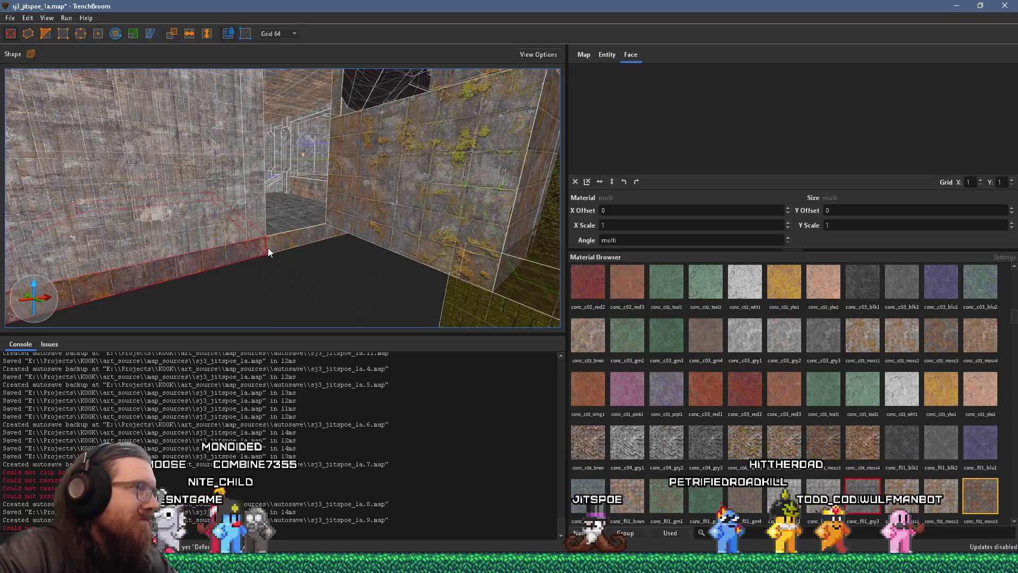
mouse_move(256, 250)
mouse_down()
mouse_move(354, 339)
mouse_move(412, 263)
mouse_move(485, 249)
mouse_move(518, 262)
mouse_move(425, 247)
mouse_move(202, 383)
mouse_up()
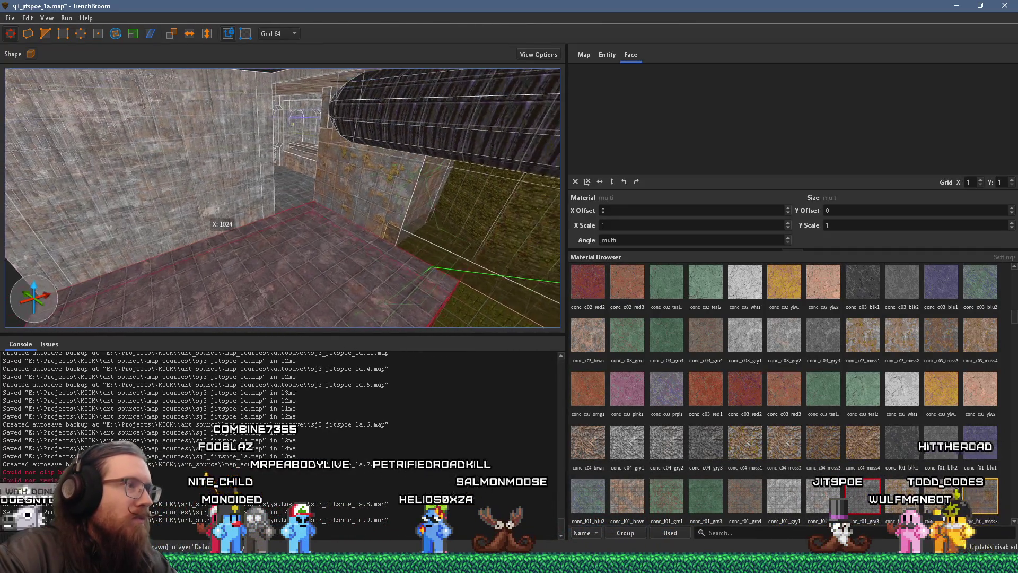
mouse_move(426, 249)
mouse_down()
mouse_move(497, 263)
mouse_move(298, 244)
mouse_up()
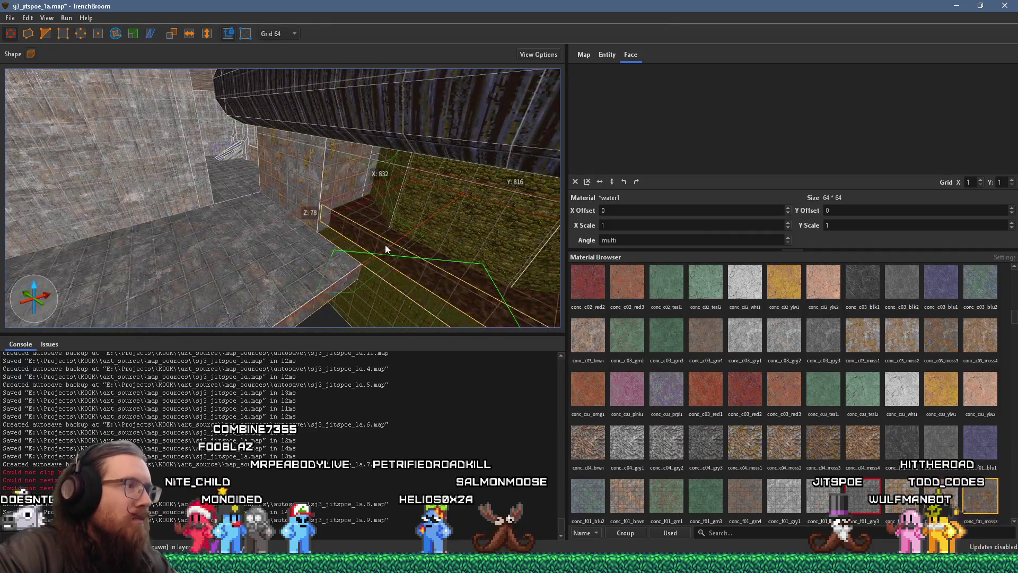
mouse_move(403, 247)
mouse_down()
mouse_move(278, 221)
mouse_move(460, 139)
mouse_move(236, 226)
mouse_move(357, 141)
mouse_move(230, 187)
mouse_move(212, 205)
mouse_move(480, 262)
mouse_up()
mouse_move(300, 145)
mouse_down()
mouse_move(340, 207)
mouse_move(321, 292)
mouse_move(177, 308)
mouse_move(301, 125)
mouse_move(502, 79)
mouse_move(675, 130)
mouse_move(705, 158)
mouse_move(149, 202)
mouse_move(303, 285)
mouse_move(314, 198)
mouse_move(285, 230)
mouse_move(310, 263)
mouse_move(282, 107)
mouse_move(297, 204)
mouse_move(329, 231)
mouse_move(188, 182)
mouse_up()
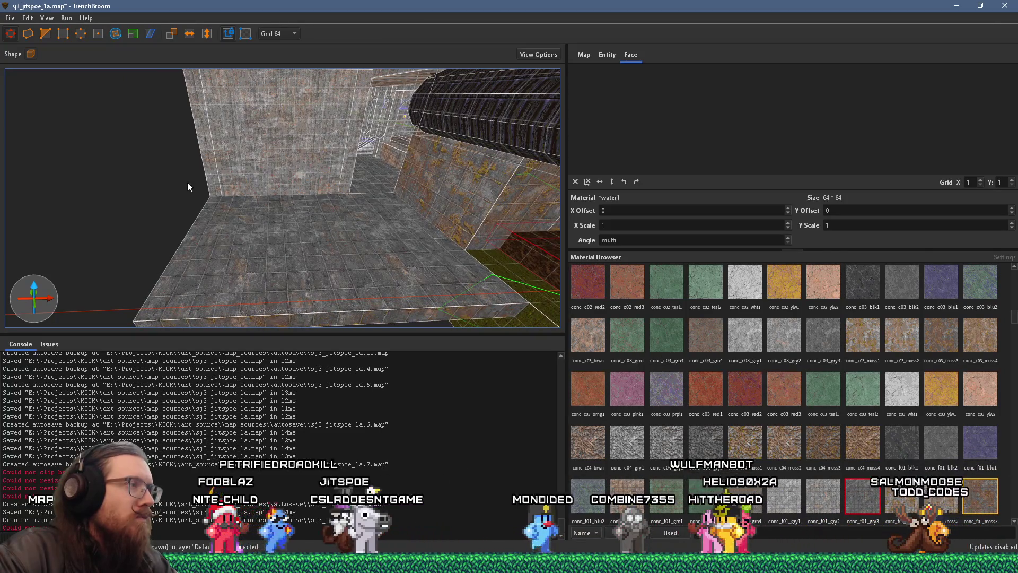
mouse_move(188, 186)
mouse_down()
mouse_move(181, 108)
mouse_move(199, 120)
mouse_up()
scroll(268, 212, up, 5)
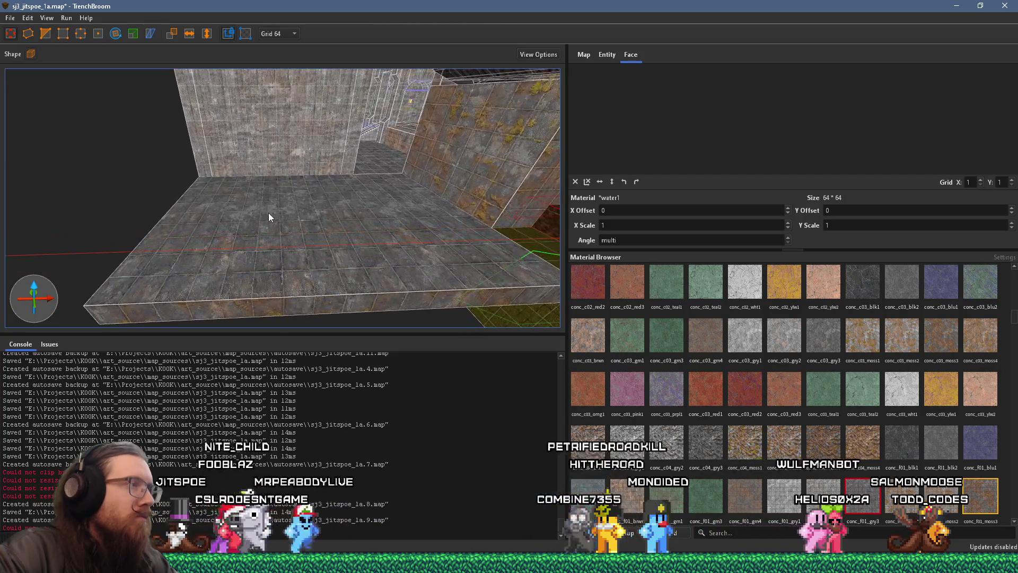
mouse_move(272, 215)
mouse_down()
mouse_move(285, 209)
mouse_move(367, 285)
mouse_move(262, 324)
mouse_move(252, 285)
mouse_up()
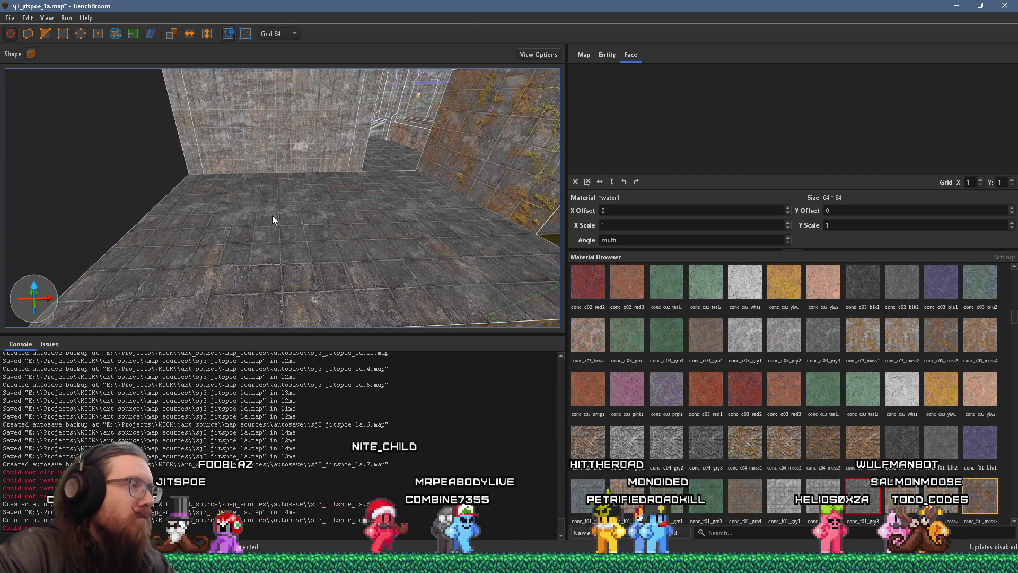
mouse_move(307, 260)
mouse_down()
mouse_move(357, 268)
mouse_move(421, 329)
mouse_move(395, 215)
mouse_move(353, 278)
mouse_up()
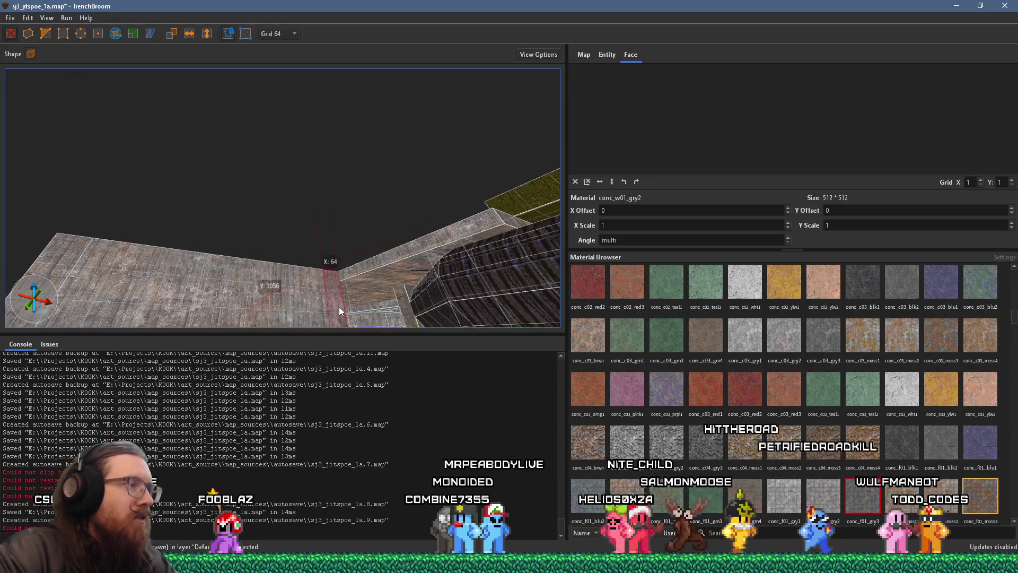
Step: Shrink the selected wall brush to a low 256 × 64 × 128 block, then deselect it
scroll(340, 307, up, 5)
click(336, 295)
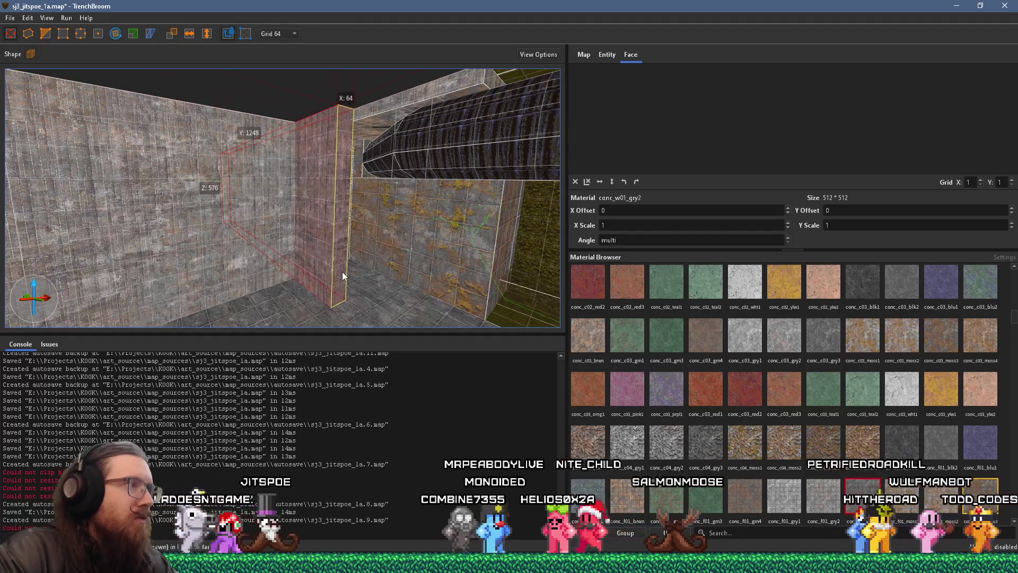
mouse_move(346, 268)
mouse_down()
mouse_move(325, 288)
mouse_move(329, 214)
mouse_move(184, 135)
mouse_up()
mouse_move(382, 227)
mouse_down()
mouse_move(159, 236)
mouse_move(309, 221)
mouse_move(288, 223)
mouse_move(449, 226)
mouse_move(285, 224)
mouse_move(331, 231)
mouse_move(429, 186)
mouse_move(323, 196)
mouse_move(310, 154)
mouse_move(379, 231)
mouse_move(379, 216)
mouse_move(342, 273)
mouse_move(280, 206)
mouse_up()
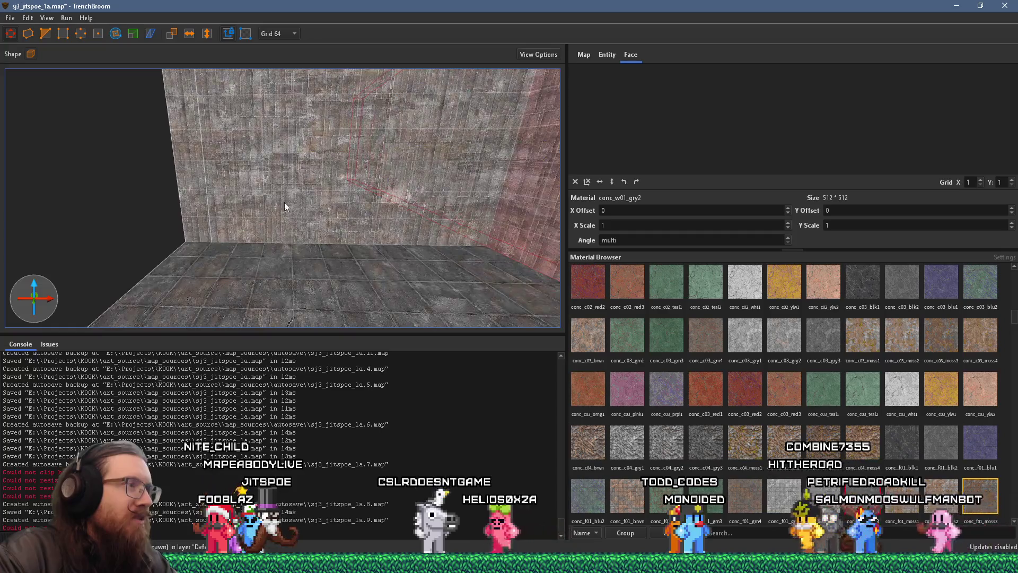
mouse_move(357, 195)
mouse_down()
mouse_move(292, 266)
mouse_move(301, 270)
mouse_up()
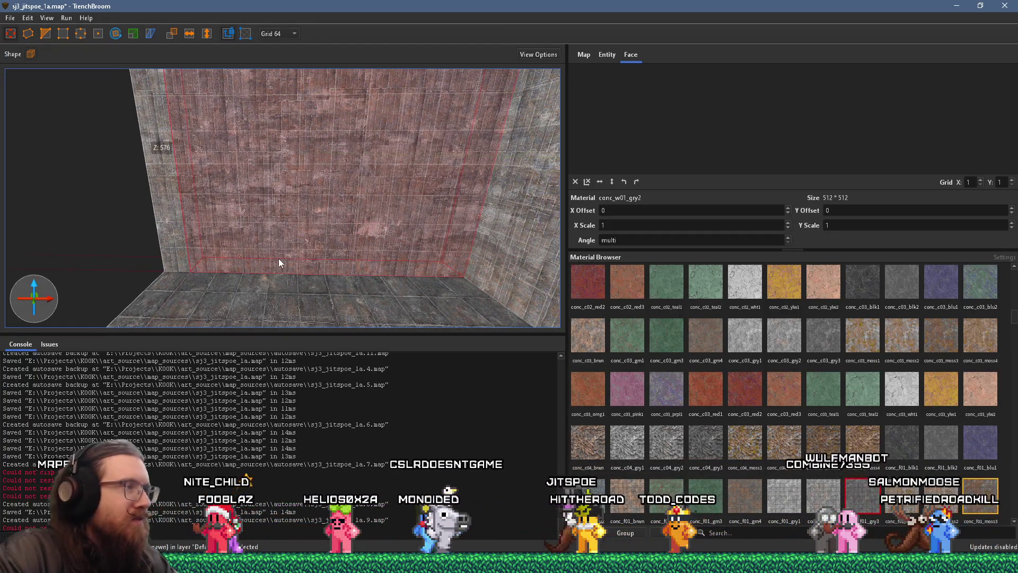
drag(345, 299, 348, 248)
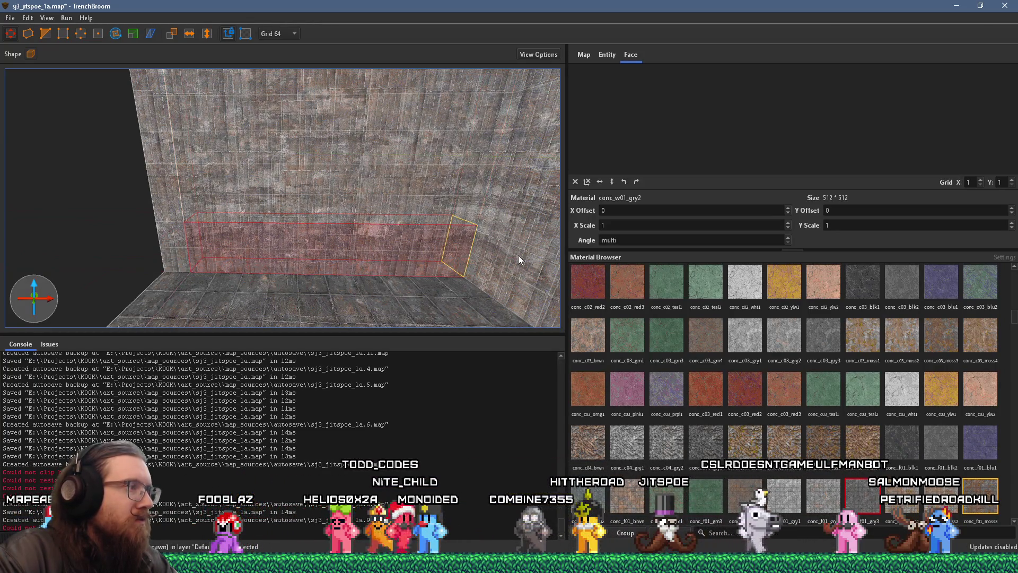
mouse_move(508, 258)
mouse_down()
mouse_move(310, 268)
mouse_move(503, 275)
mouse_up()
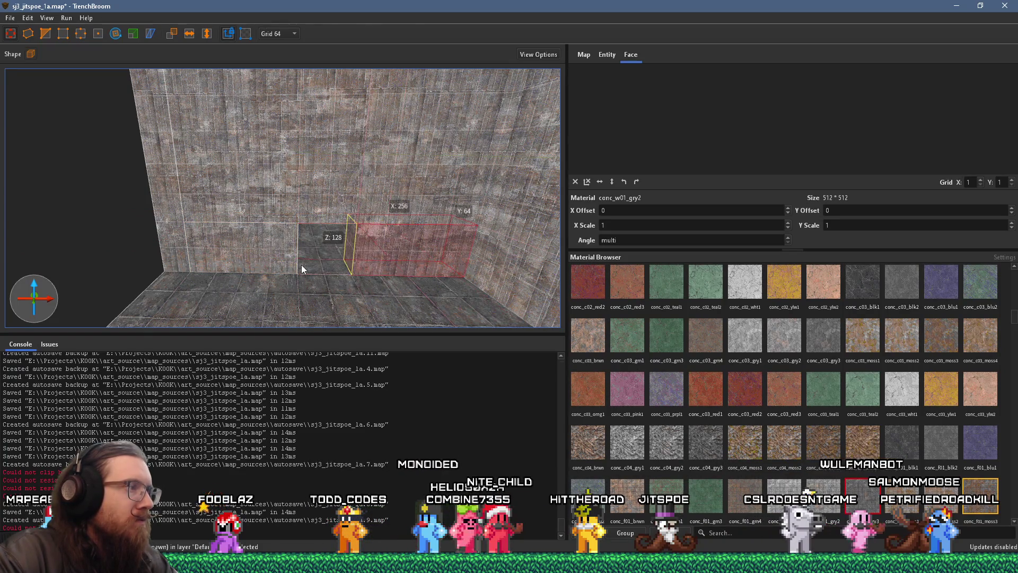
key(Escape)
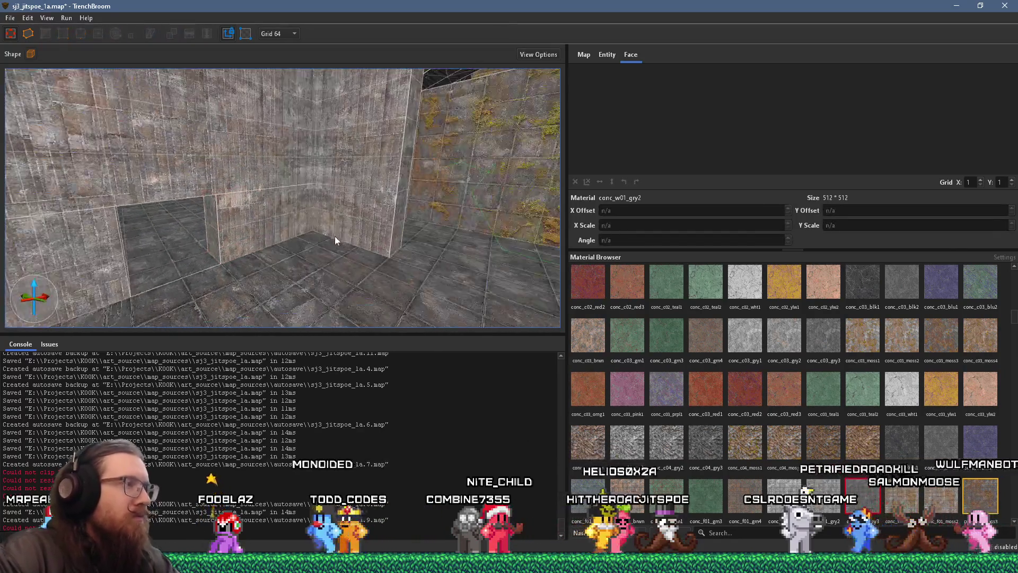
Step: Fly past the mossy wall and doorway, then select the column brush beside the dark duct
key(w)
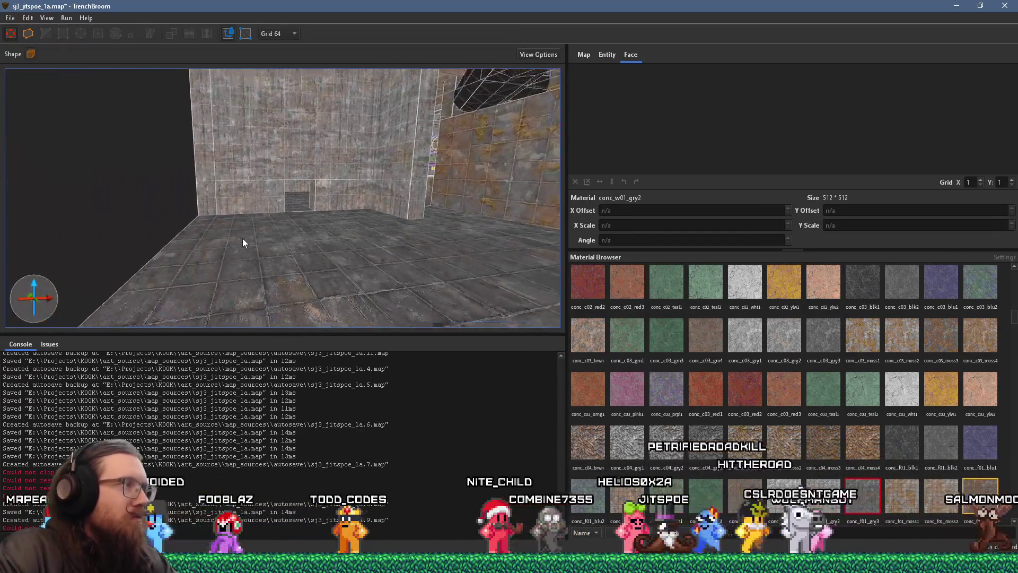
key(d)
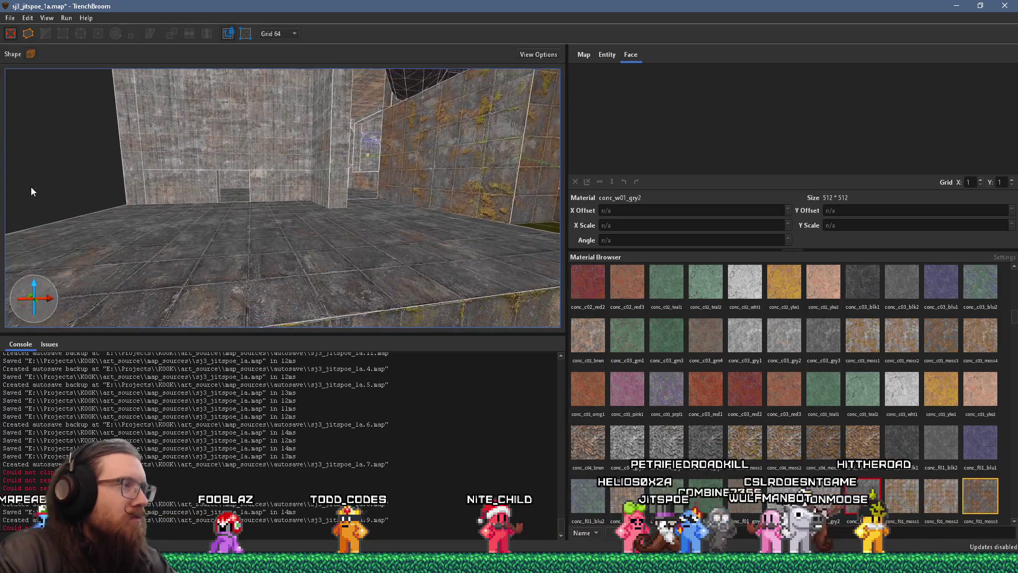
key(a)
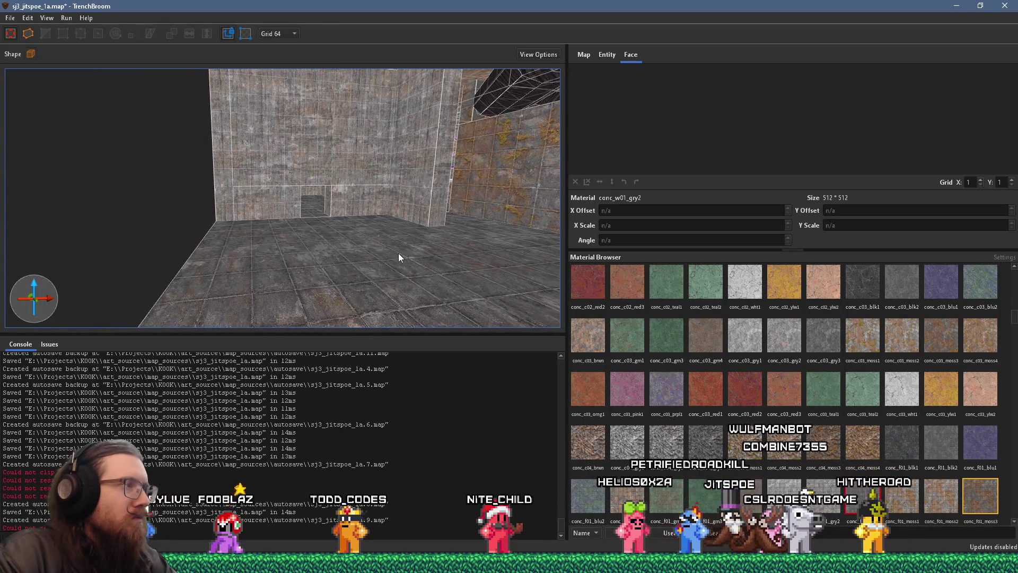
key(w)
key(d)
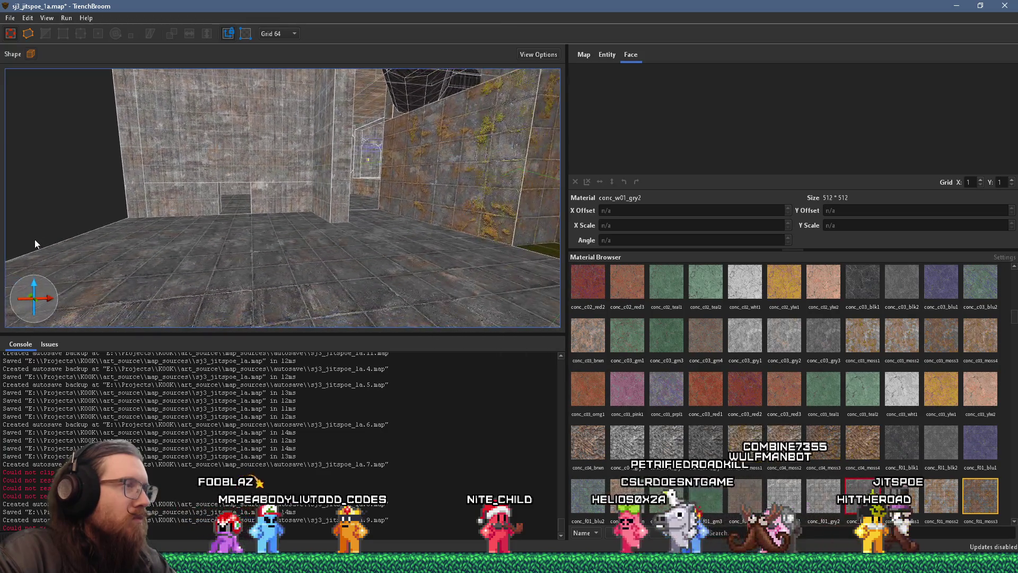
mouse_move(68, 239)
mouse_down()
mouse_move(285, 206)
mouse_move(237, 206)
mouse_move(422, 234)
mouse_move(75, 208)
mouse_move(7, 225)
mouse_up()
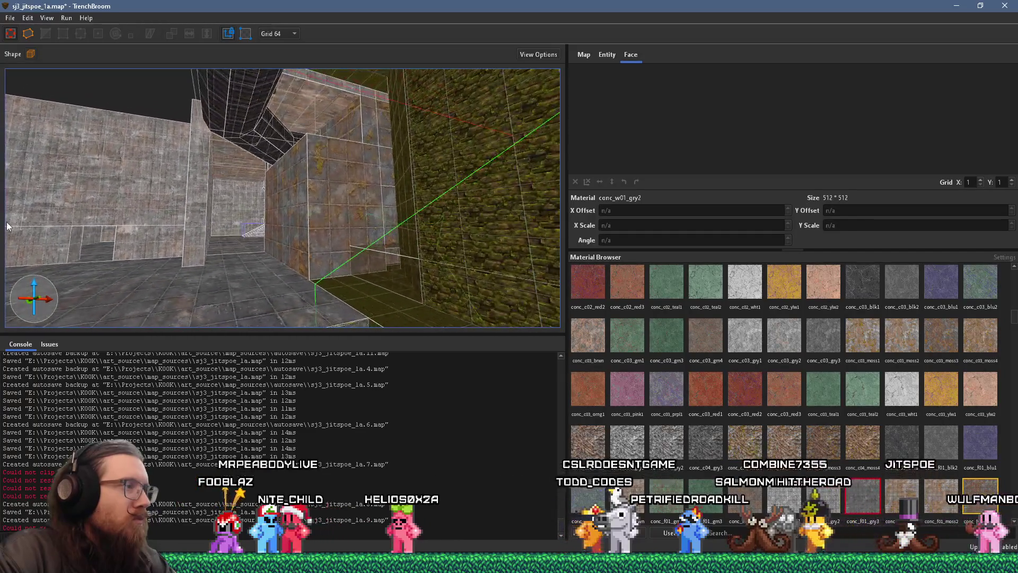
key(w)
drag(254, 222, 530, 263)
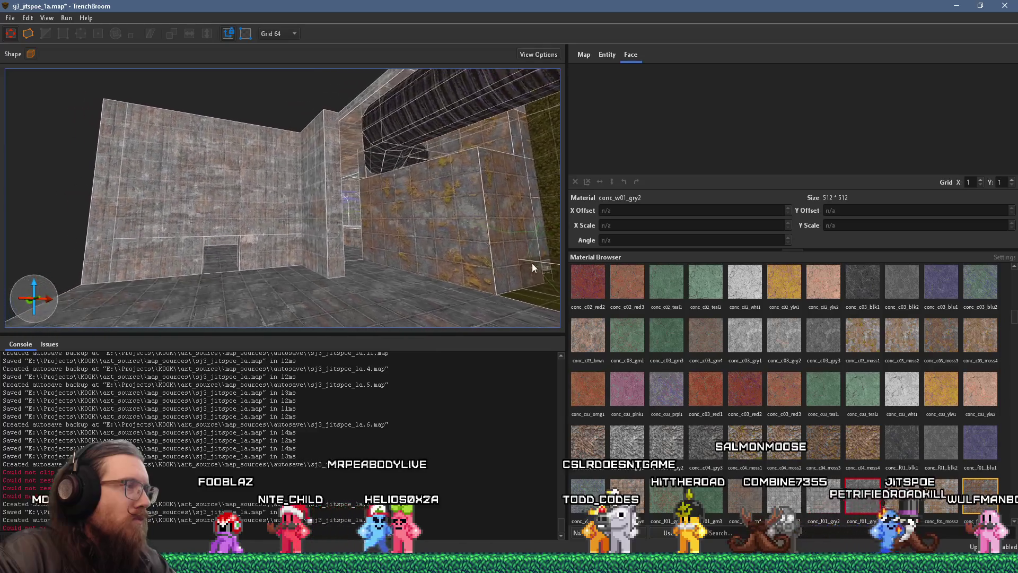
mouse_move(393, 234)
mouse_down()
mouse_move(339, 208)
mouse_move(505, 249)
mouse_move(403, 265)
mouse_move(365, 247)
mouse_move(413, 266)
mouse_move(329, 237)
mouse_move(438, 271)
mouse_up()
click(319, 241)
mouse_move(310, 234)
mouse_down()
mouse_move(422, 250)
mouse_move(243, 305)
mouse_move(310, 246)
mouse_move(144, 394)
mouse_move(305, 342)
mouse_up()
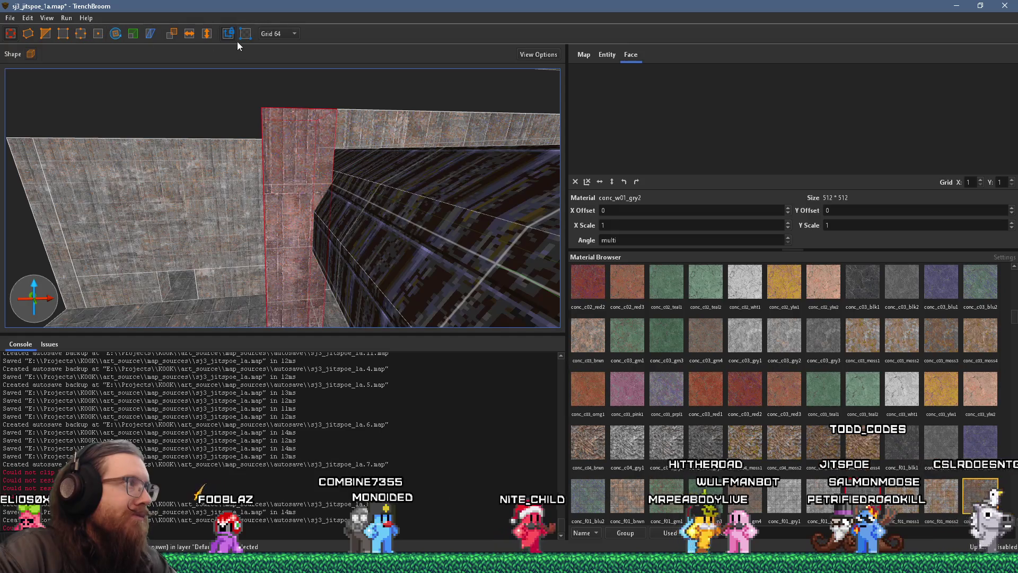
click(284, 33)
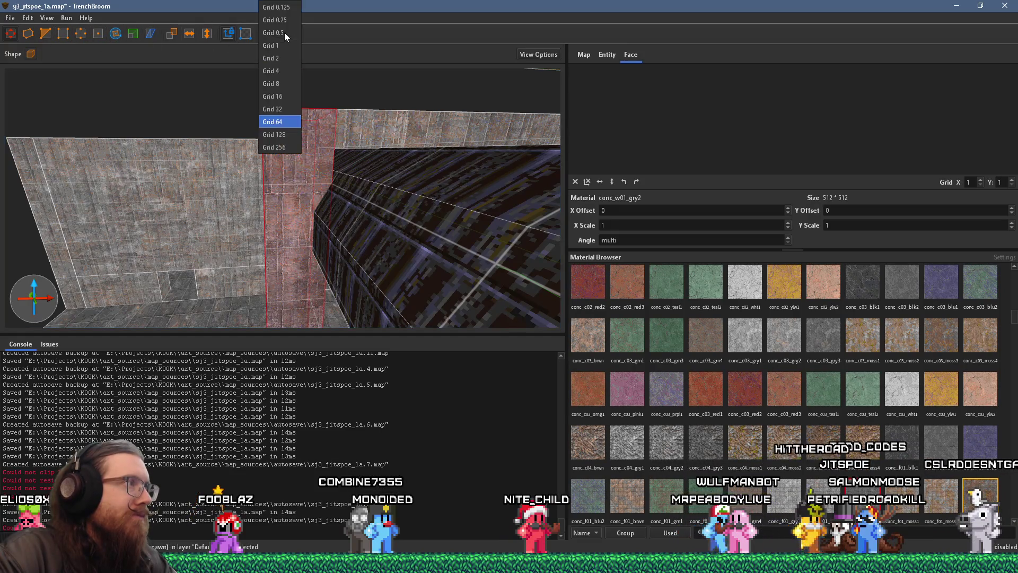
click(281, 83)
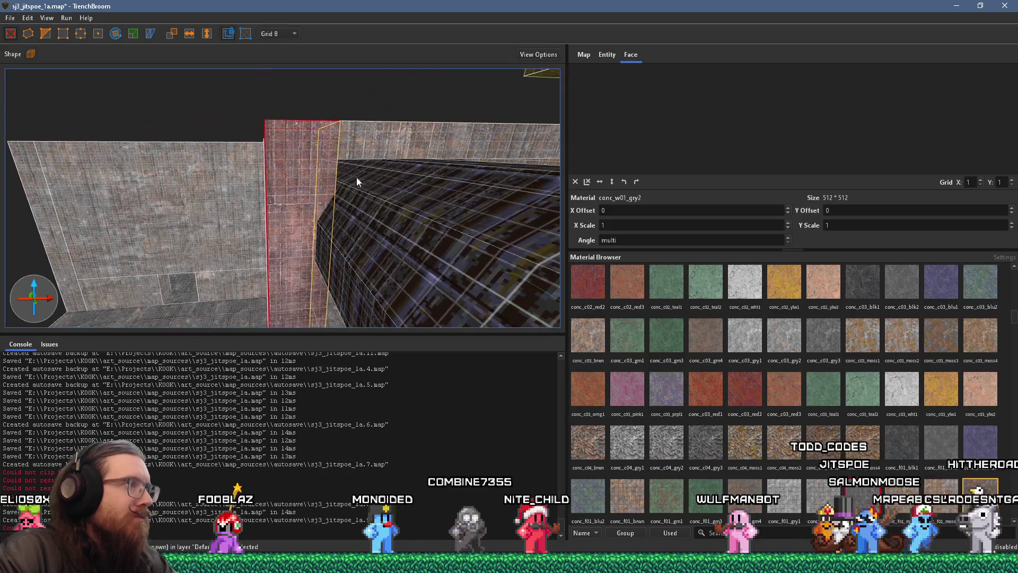
scroll(370, 197, up, 2)
click(282, 35)
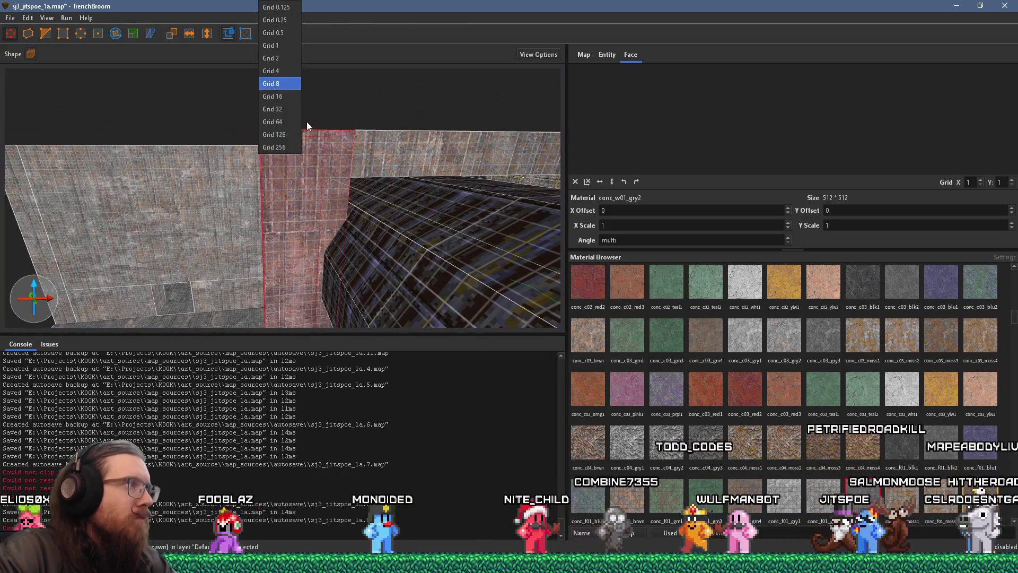
click(291, 101)
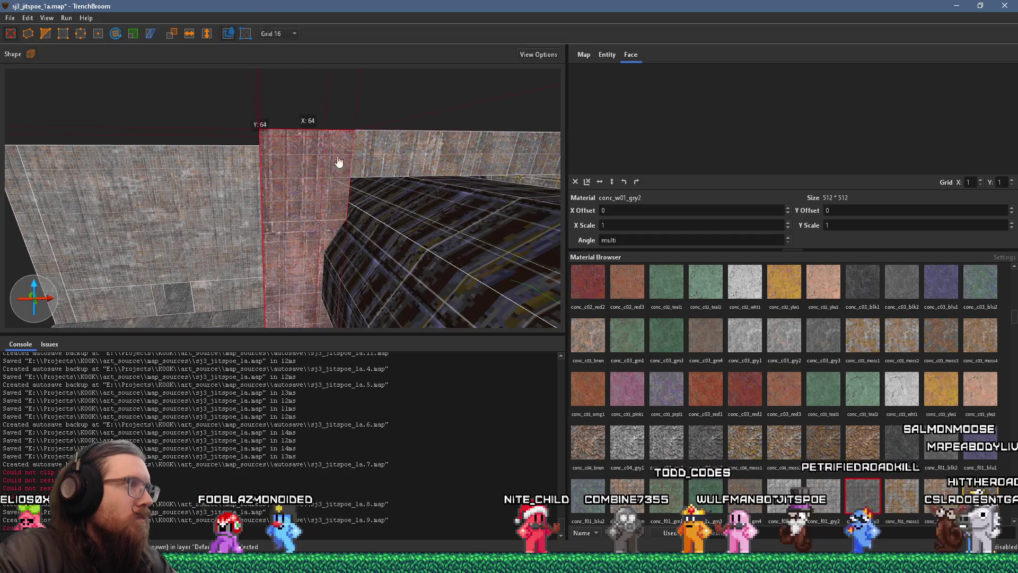
drag(390, 214, 375, 237)
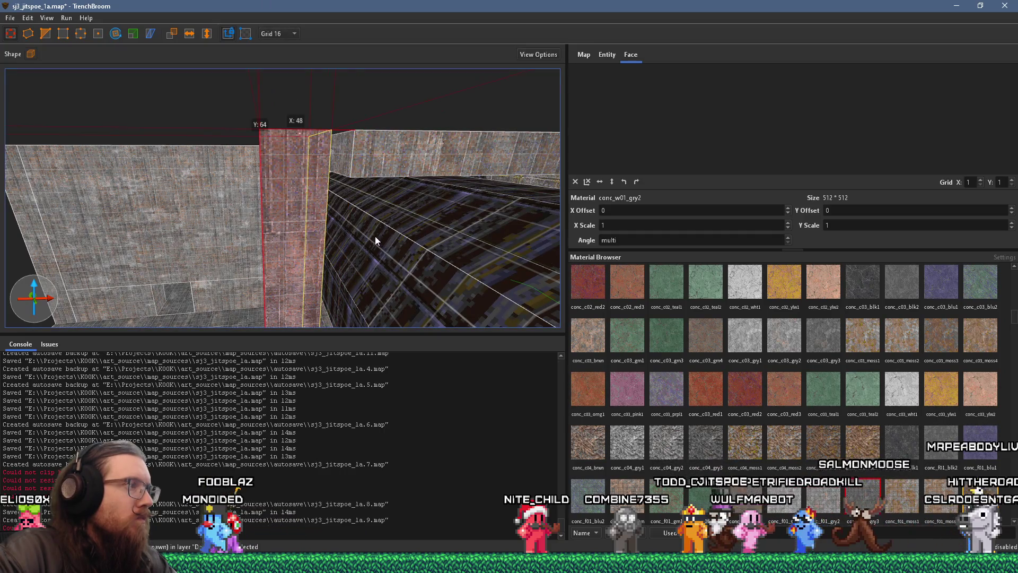
click(368, 163)
scroll(329, 284, up, 5)
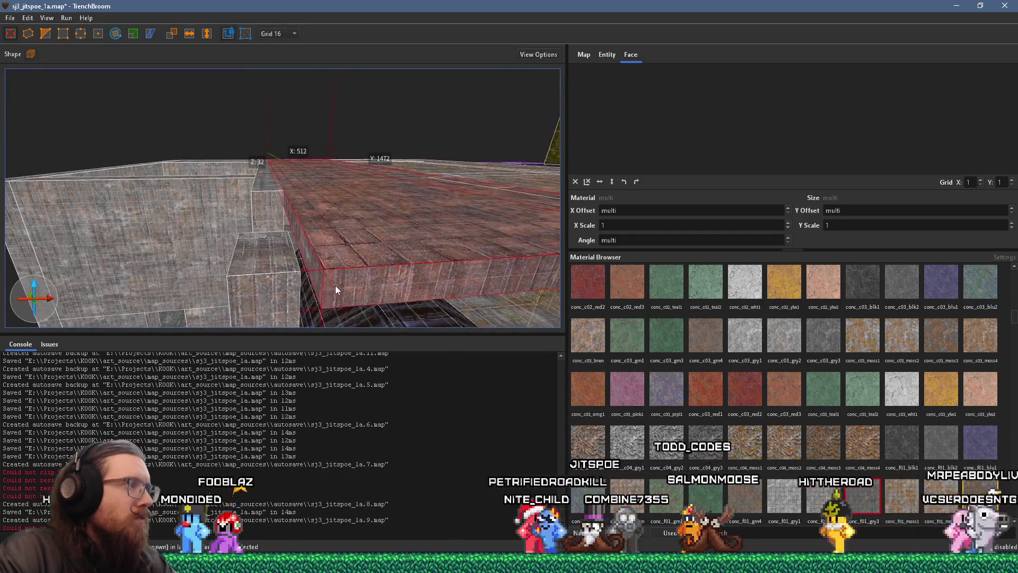
scroll(434, 304, up, 3)
scroll(338, 175, down, 6)
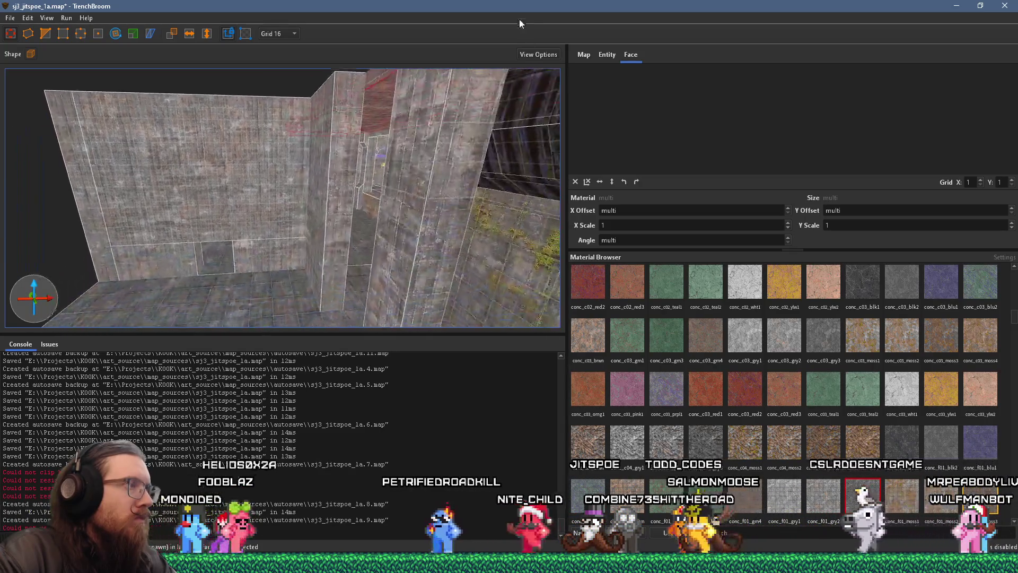
scroll(348, 262, up, 5)
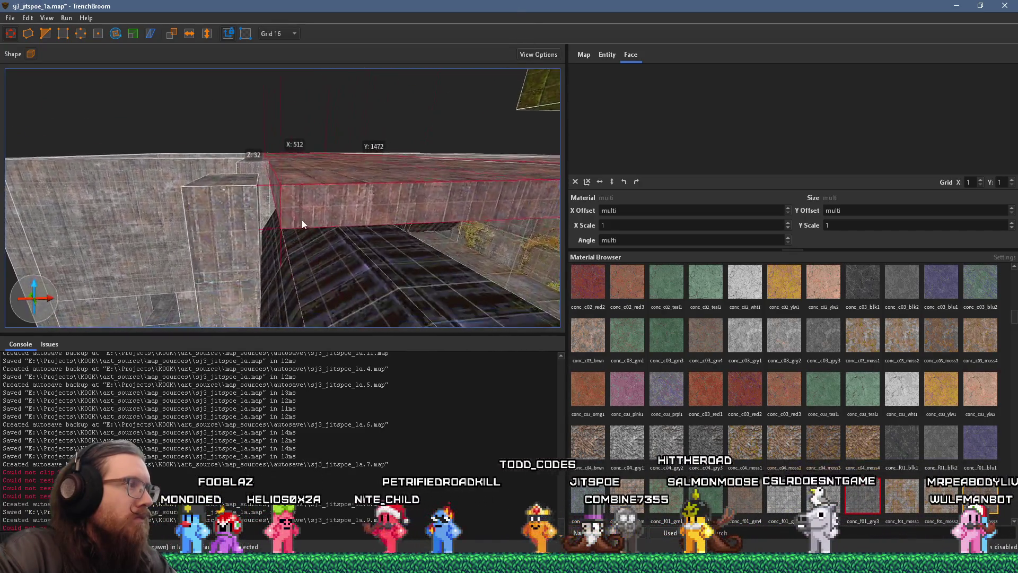
scroll(318, 213, down, 4)
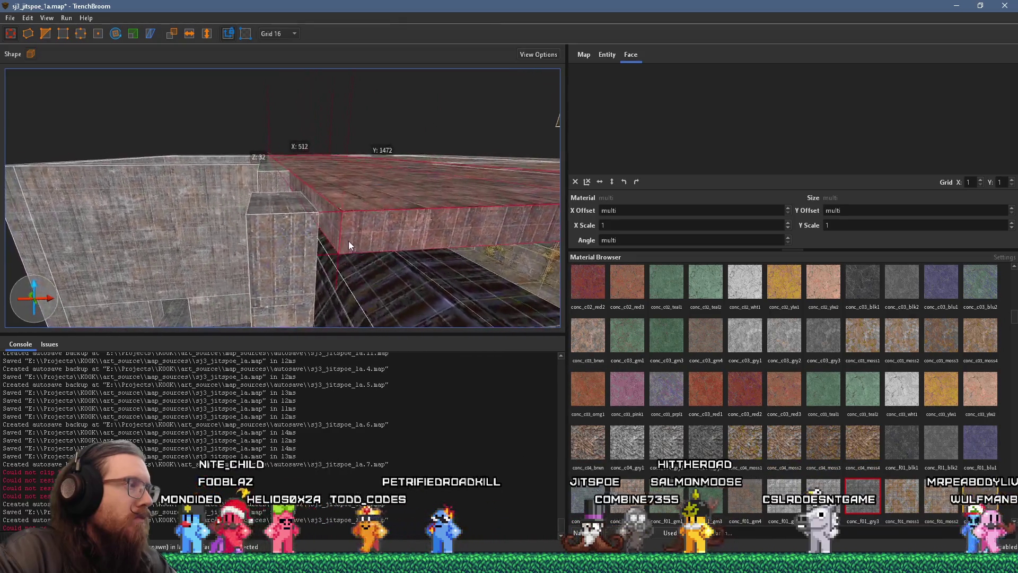
scroll(410, 241, up, 4)
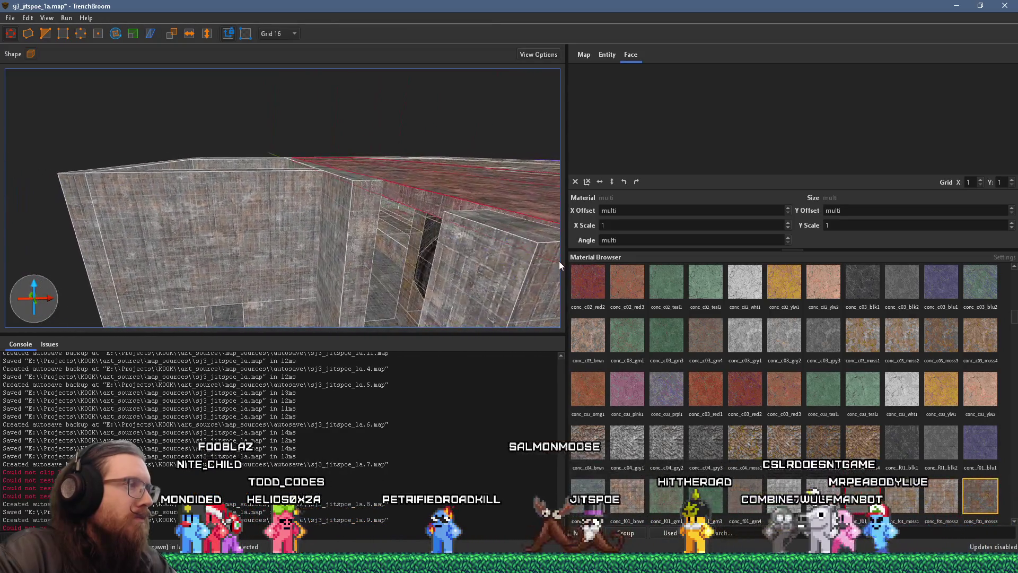
scroll(399, 270, down, 3)
Step: Narrow the slab to 64 units and shorten it to about a third, then select the brush by the pipe
drag(366, 275, 58, 279)
mouse_move(108, 243)
mouse_down()
mouse_move(142, 287)
mouse_move(94, 205)
mouse_move(432, 285)
mouse_move(278, 261)
mouse_move(313, 304)
mouse_move(290, 272)
mouse_up()
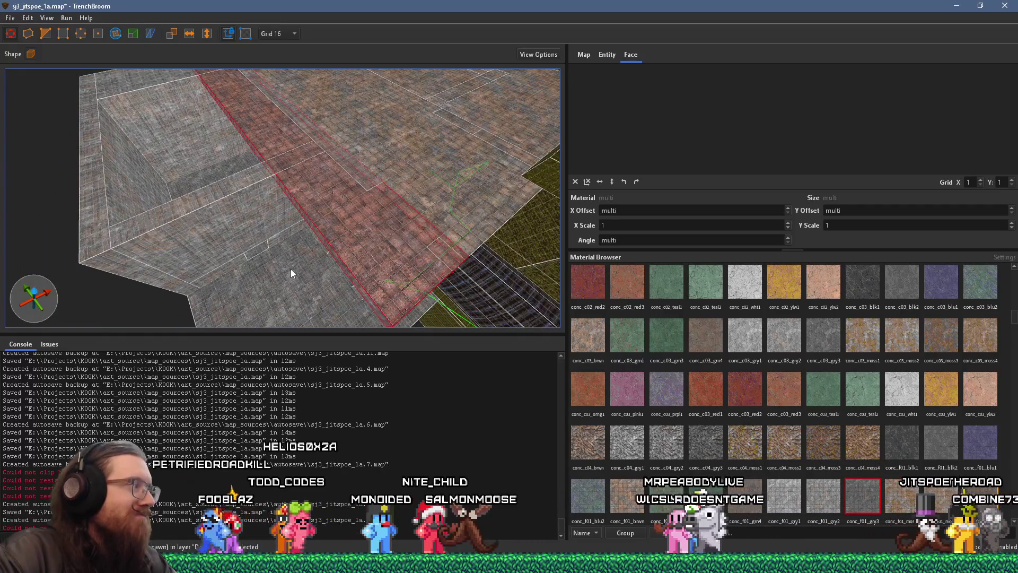
scroll(297, 278, down, 5)
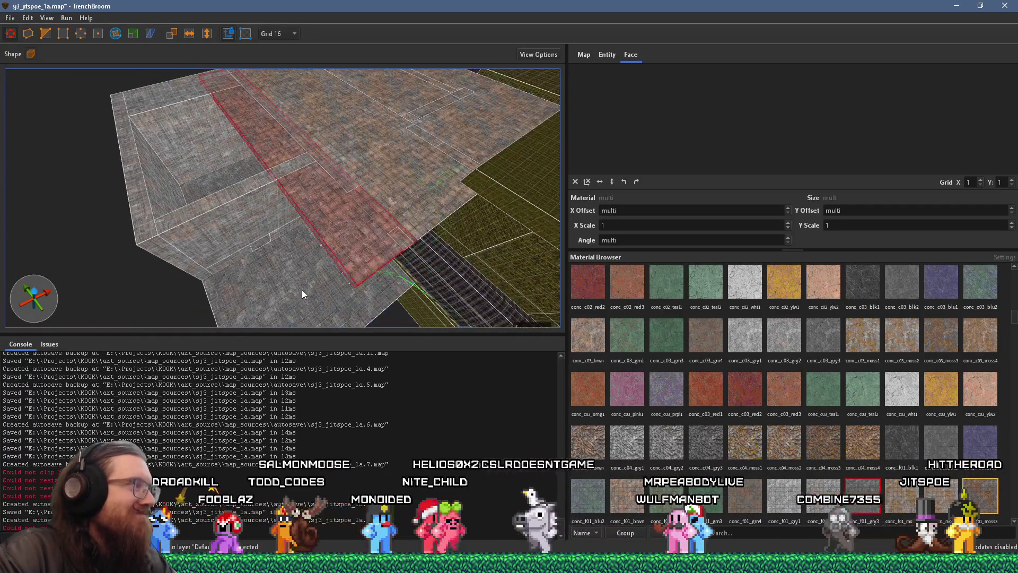
drag(221, 132, 290, 222)
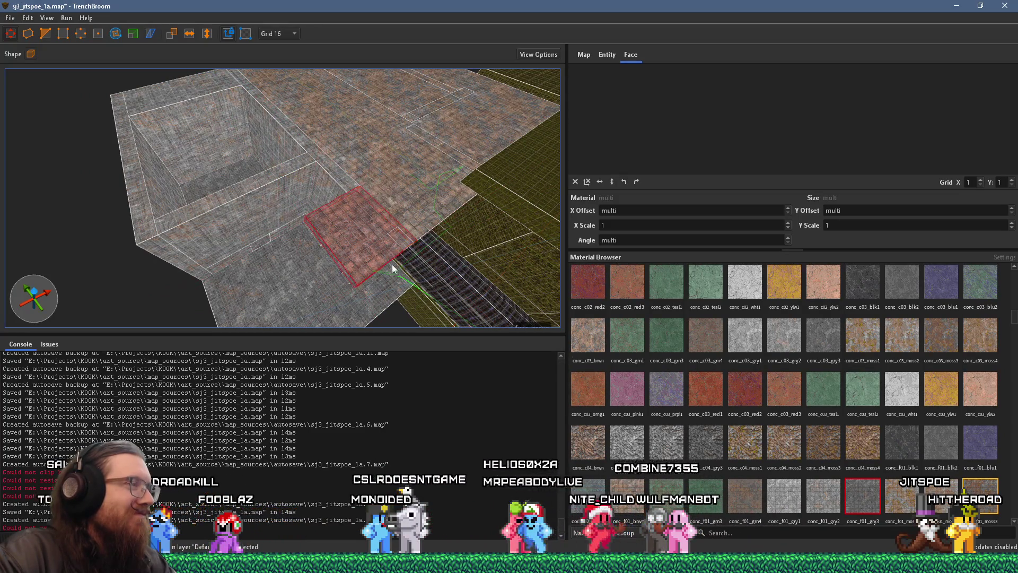
drag(368, 247, 475, 310)
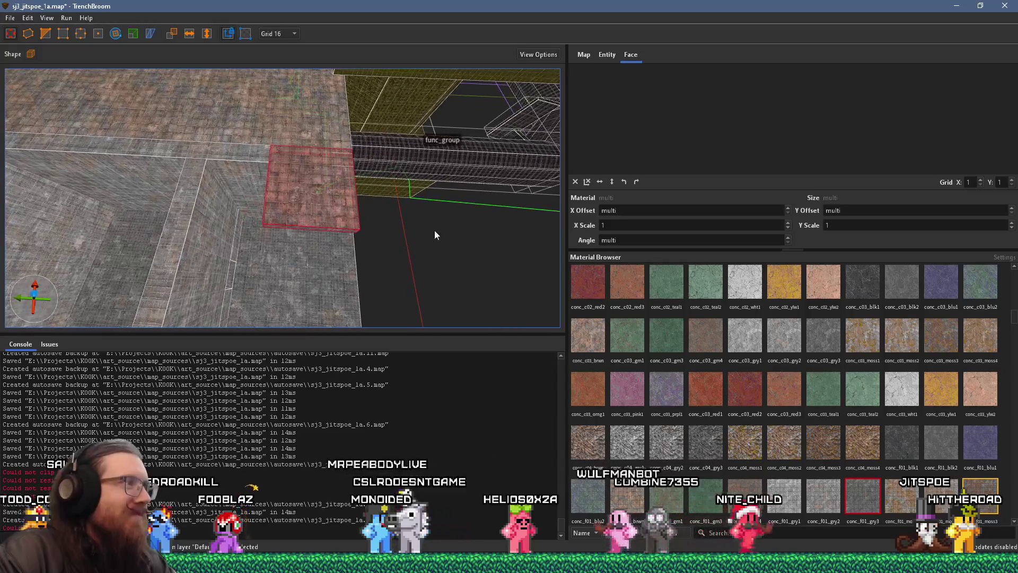
drag(431, 229, 403, 239)
mouse_move(324, 230)
mouse_down()
mouse_move(323, 170)
mouse_move(367, 220)
mouse_move(173, 192)
mouse_move(320, 176)
mouse_move(126, 59)
mouse_move(261, 50)
mouse_move(371, 64)
mouse_move(152, 4)
mouse_move(145, 18)
mouse_move(314, 193)
mouse_up()
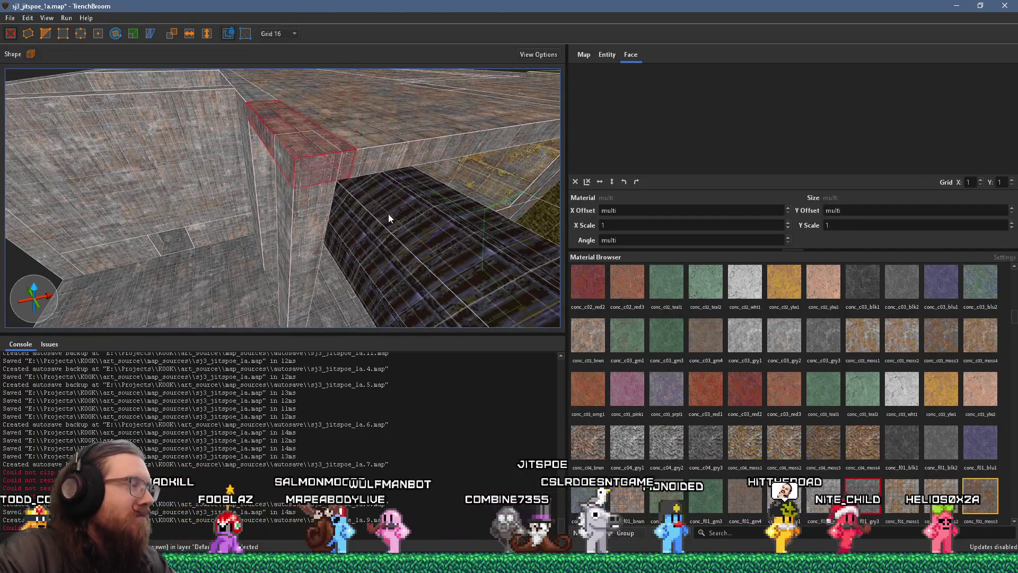
mouse_move(388, 215)
mouse_down()
mouse_move(195, 218)
mouse_move(41, 193)
mouse_move(256, 239)
mouse_up()
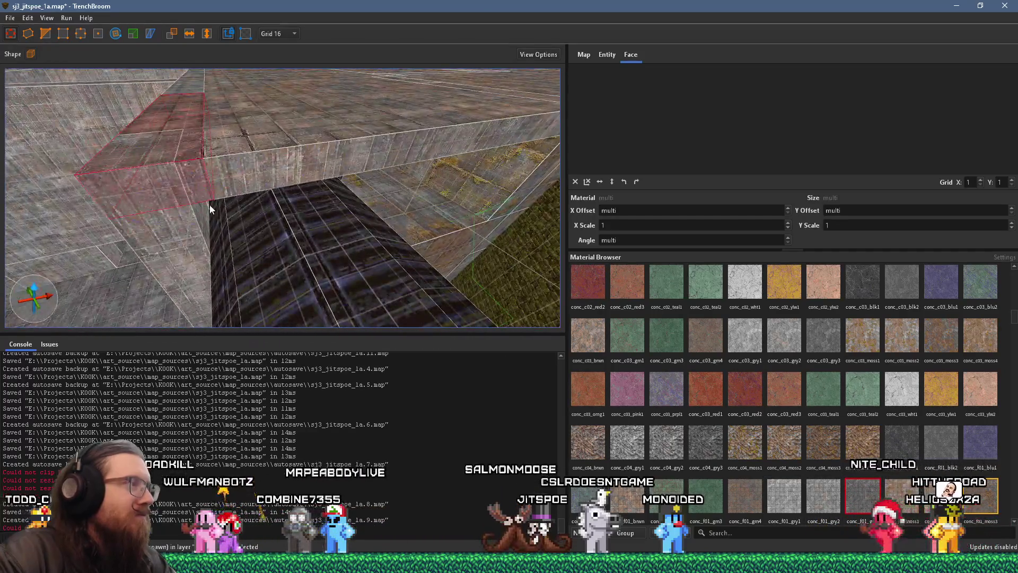
click(173, 221)
mouse_move(149, 192)
mouse_down()
mouse_move(254, 184)
mouse_move(294, 85)
mouse_move(162, 97)
mouse_move(225, 196)
mouse_move(214, 211)
mouse_move(403, 208)
mouse_move(307, 205)
mouse_move(256, 219)
mouse_move(366, 214)
mouse_move(173, 231)
mouse_move(246, 224)
mouse_move(362, 93)
mouse_move(338, 208)
mouse_move(300, 107)
mouse_move(320, 117)
mouse_move(234, 158)
mouse_move(215, 155)
mouse_move(275, 101)
mouse_move(297, 145)
mouse_move(428, 225)
mouse_move(416, 341)
mouse_move(351, 182)
mouse_move(340, 18)
mouse_move(336, 174)
mouse_move(354, 304)
mouse_up()
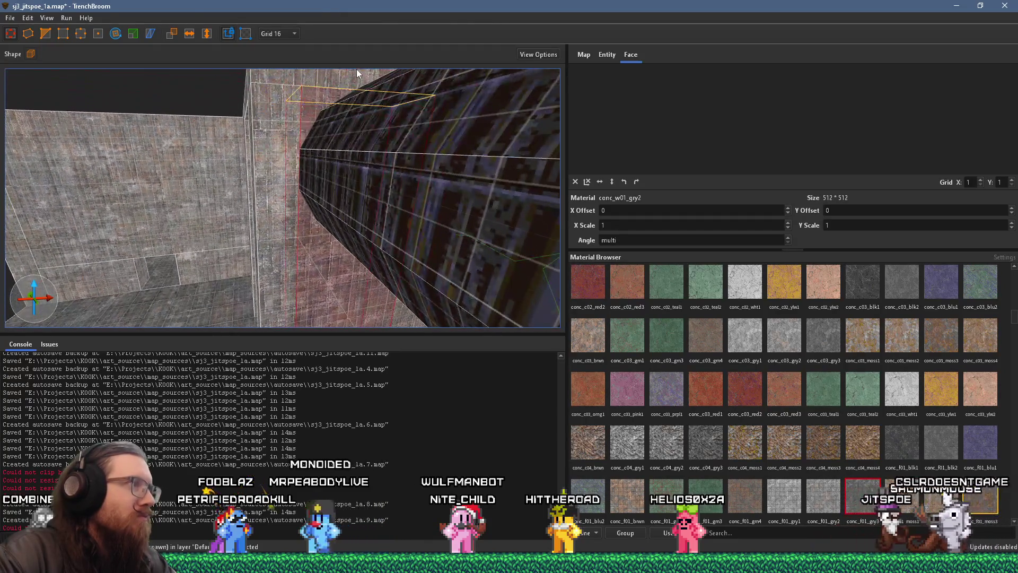
click(319, 221)
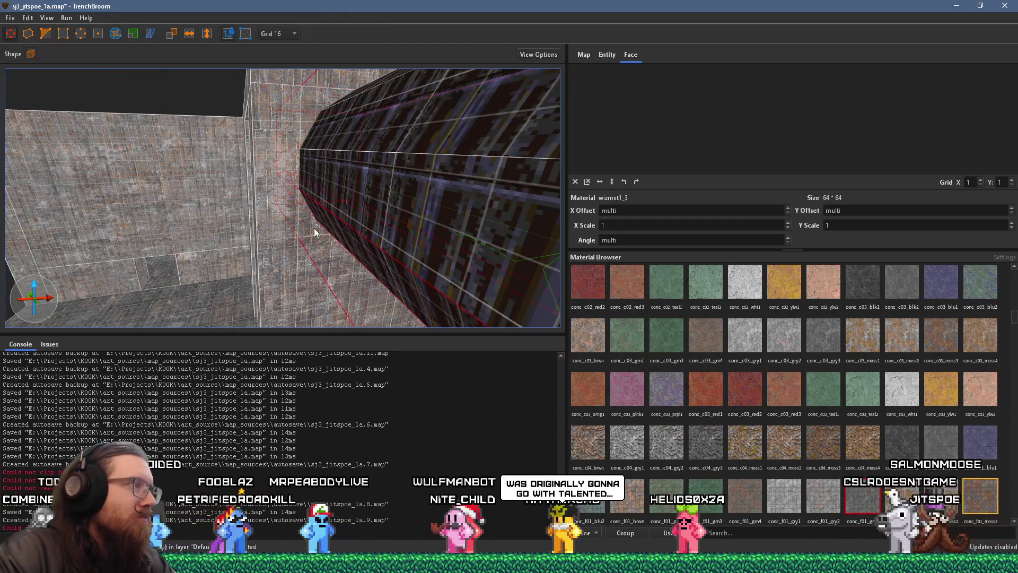
click(314, 228)
scroll(313, 228, up, 3)
click(47, 32)
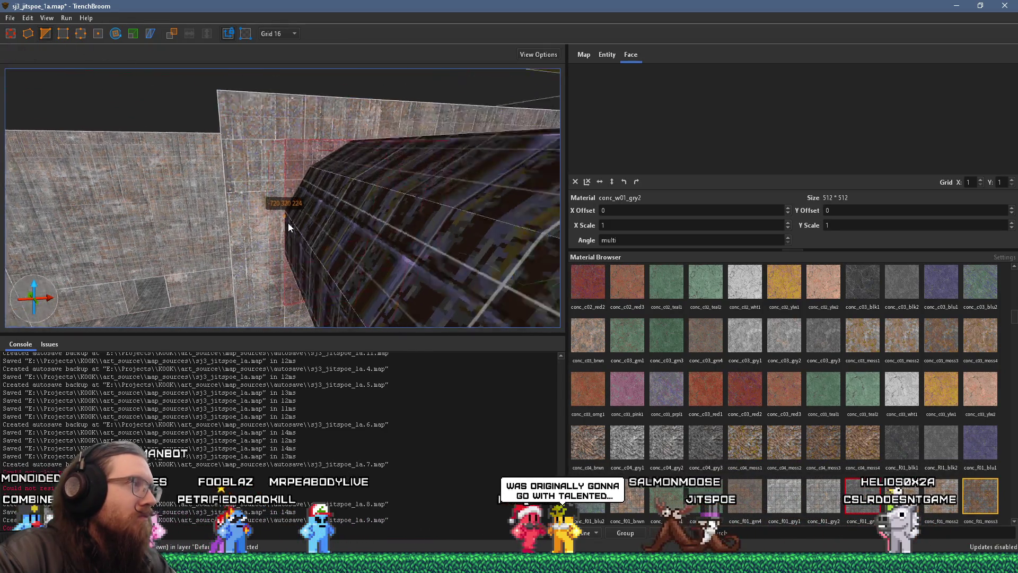
click(317, 187)
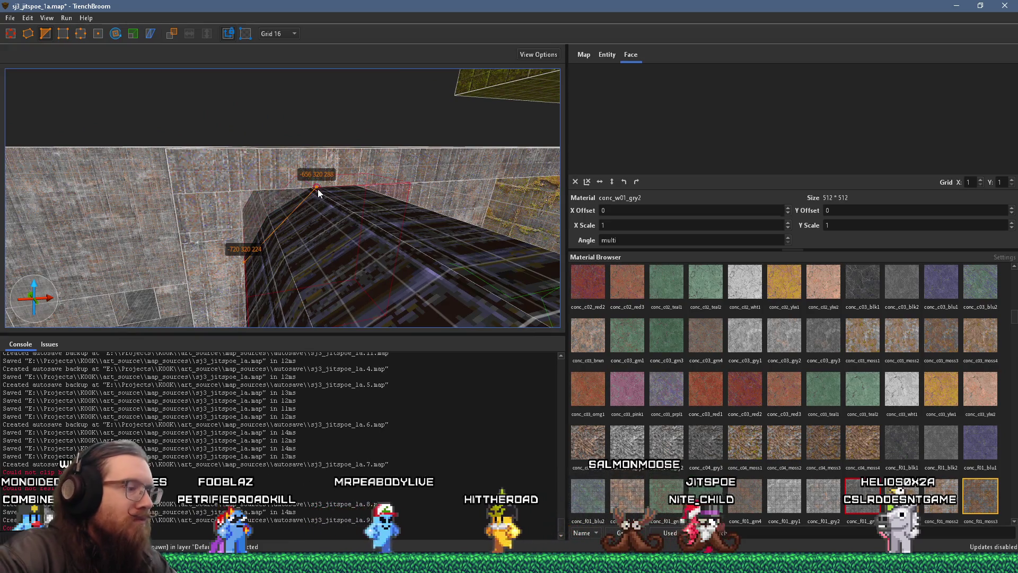
key(Escape)
key(Escape)
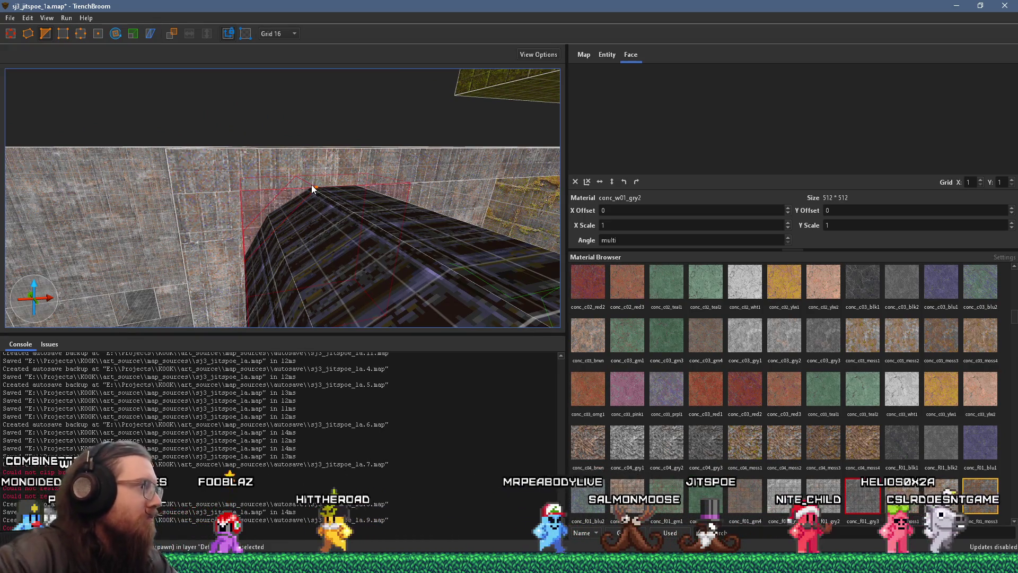
mouse_move(372, 195)
mouse_down()
mouse_move(300, 225)
mouse_move(303, 244)
mouse_move(209, 219)
mouse_move(217, 257)
mouse_move(189, 249)
mouse_move(222, 152)
mouse_up()
click(300, 225)
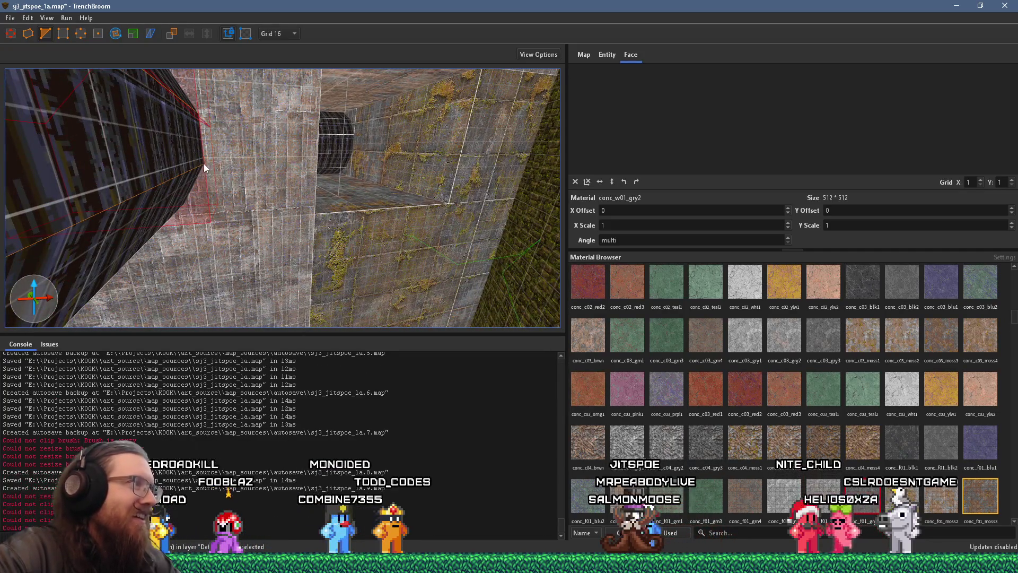
click(202, 200)
key(Escape)
drag(191, 197, 204, 157)
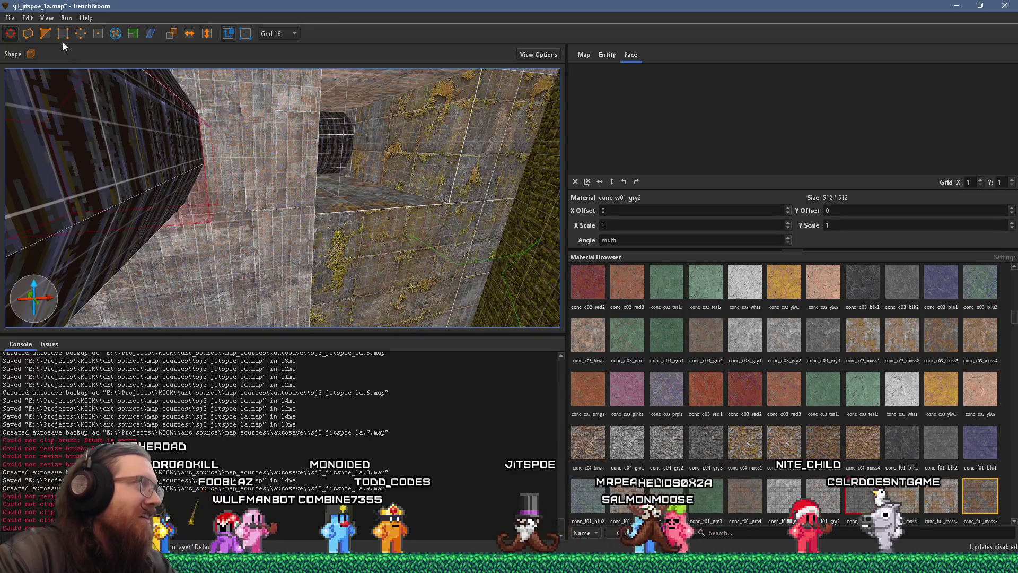
scroll(204, 157, up, 3)
scroll(286, 97, down, 5)
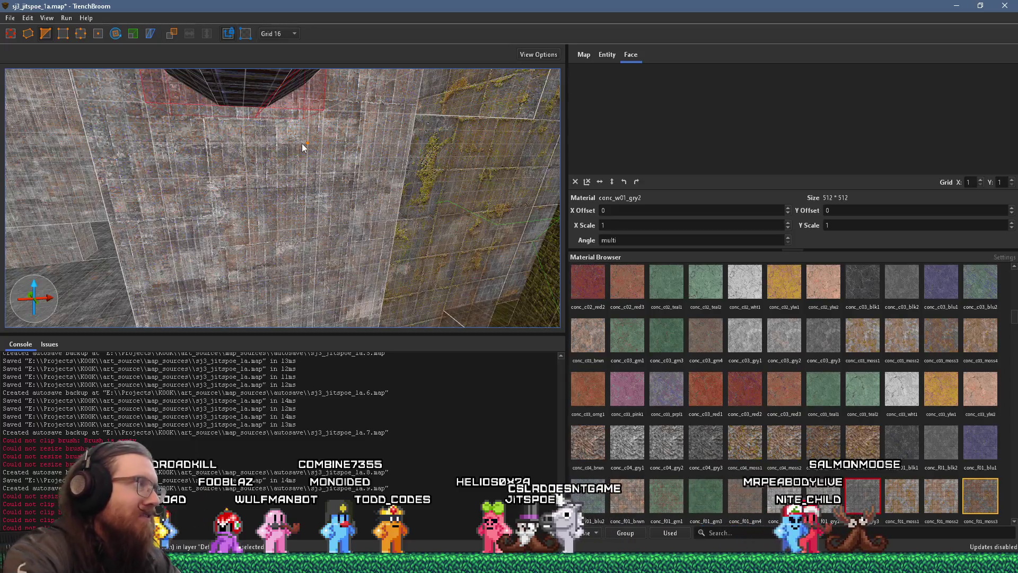
scroll(300, 151, up, 3)
mouse_move(300, 151)
mouse_down()
mouse_move(337, 205)
mouse_move(259, 179)
mouse_move(323, 202)
mouse_move(484, 133)
mouse_move(389, 178)
mouse_move(330, 187)
mouse_move(454, 155)
mouse_move(313, 166)
mouse_move(318, 155)
mouse_move(474, 173)
mouse_move(466, 189)
mouse_move(48, 222)
mouse_move(234, 219)
mouse_move(333, 168)
mouse_move(225, 324)
mouse_move(225, 316)
mouse_up()
key(Escape)
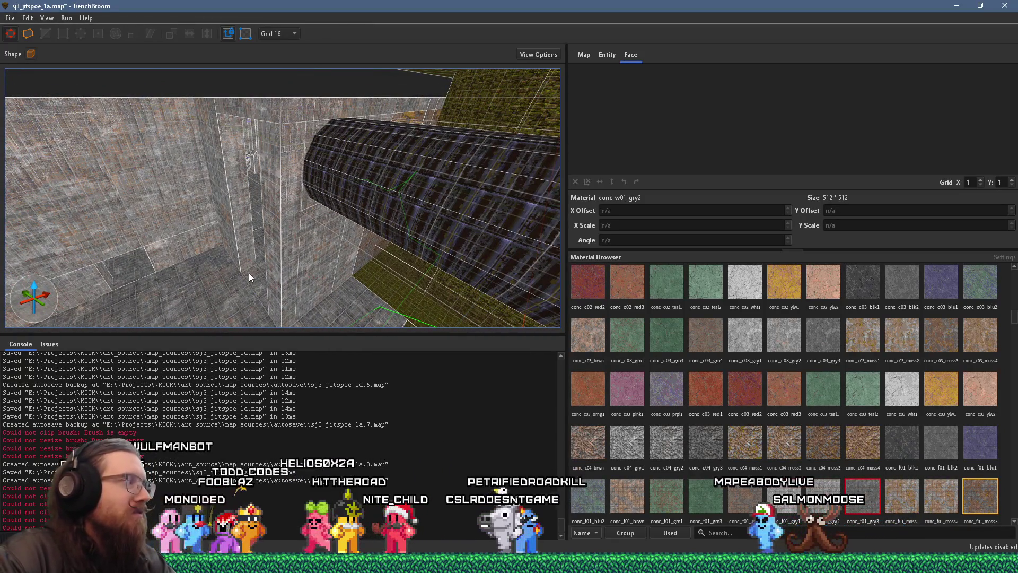
Step: Move the tall pillar brush to the right and switch the grid to 64
mouse_move(304, 277)
mouse_down()
mouse_move(352, 270)
mouse_move(269, 278)
mouse_move(237, 94)
mouse_move(281, 198)
mouse_move(272, 200)
mouse_move(353, 211)
mouse_move(359, 173)
mouse_move(211, 249)
mouse_move(276, 240)
mouse_move(300, 225)
mouse_up()
click(285, 216)
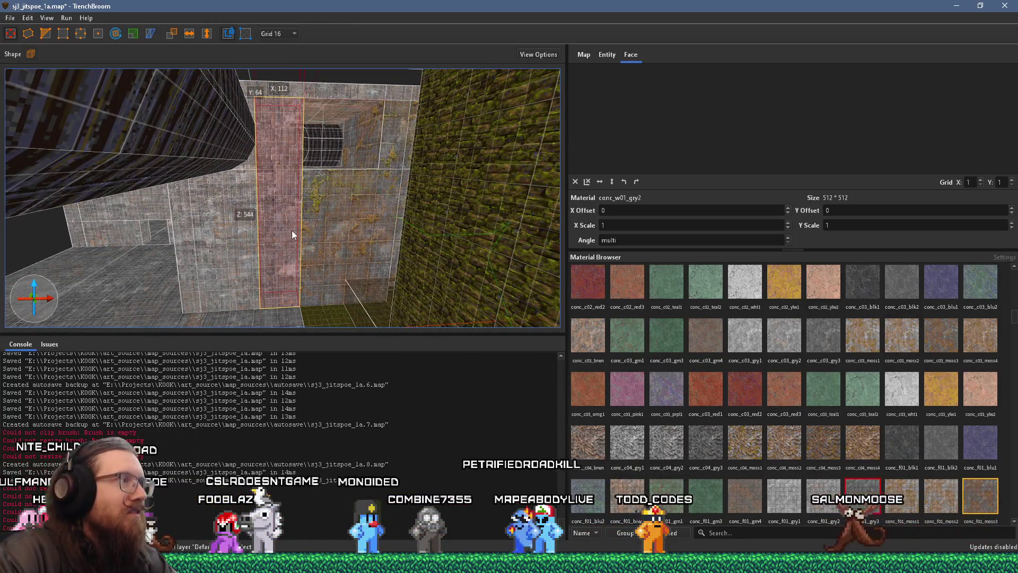
mouse_move(292, 241)
mouse_down()
mouse_move(323, 230)
mouse_move(270, 233)
mouse_move(323, 237)
mouse_move(303, 242)
mouse_move(355, 220)
mouse_up()
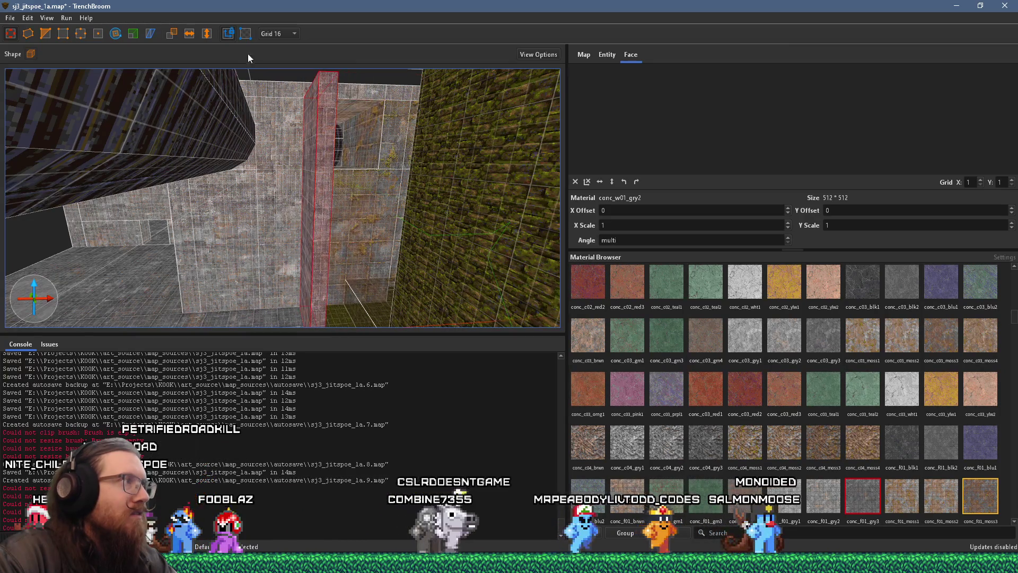
click(276, 33)
click(290, 123)
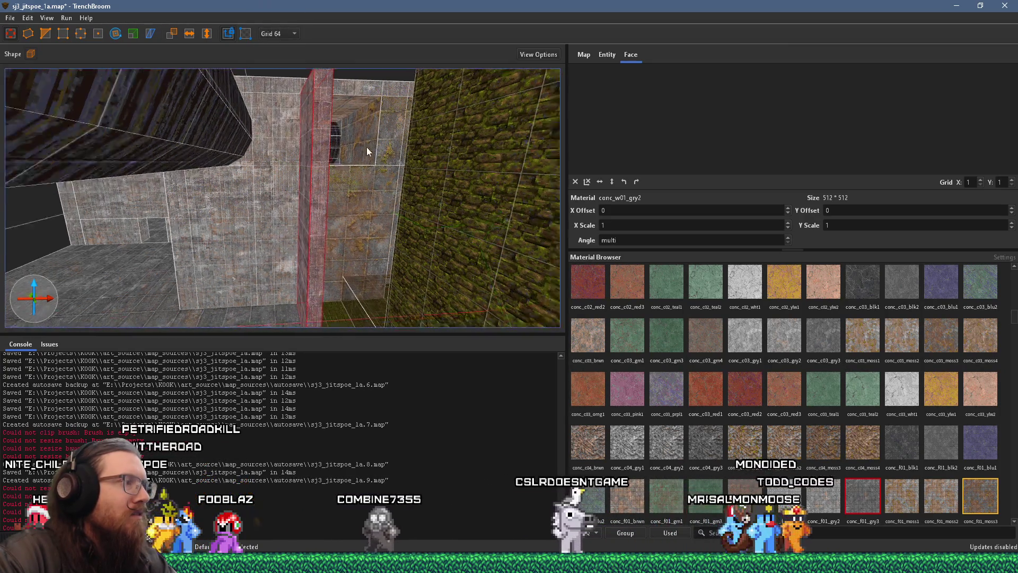
Step: Stretch the brush leftward to 384 units
scroll(324, 218, down, 5)
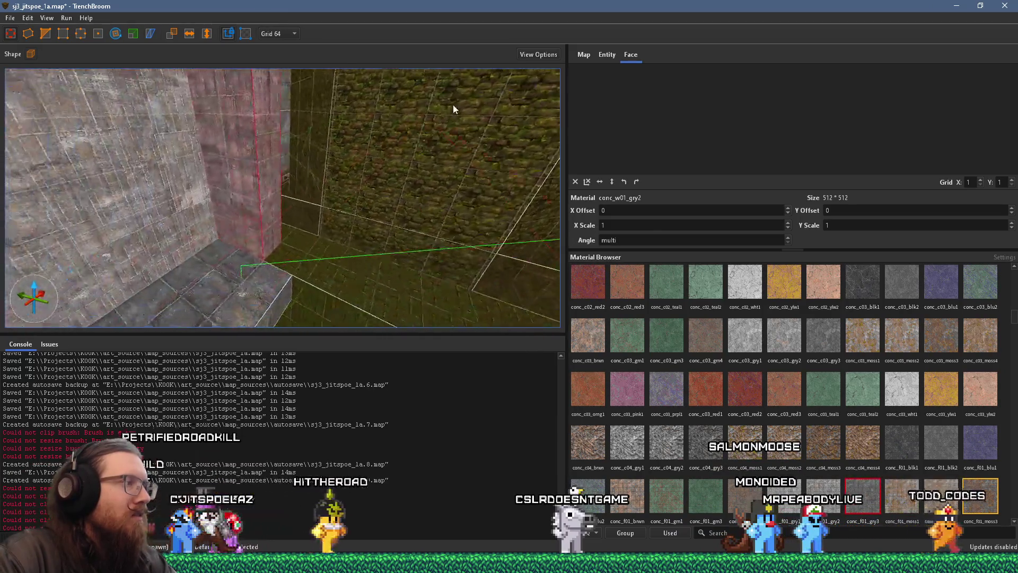
scroll(316, 188, down, 5)
scroll(278, 148, down, 5)
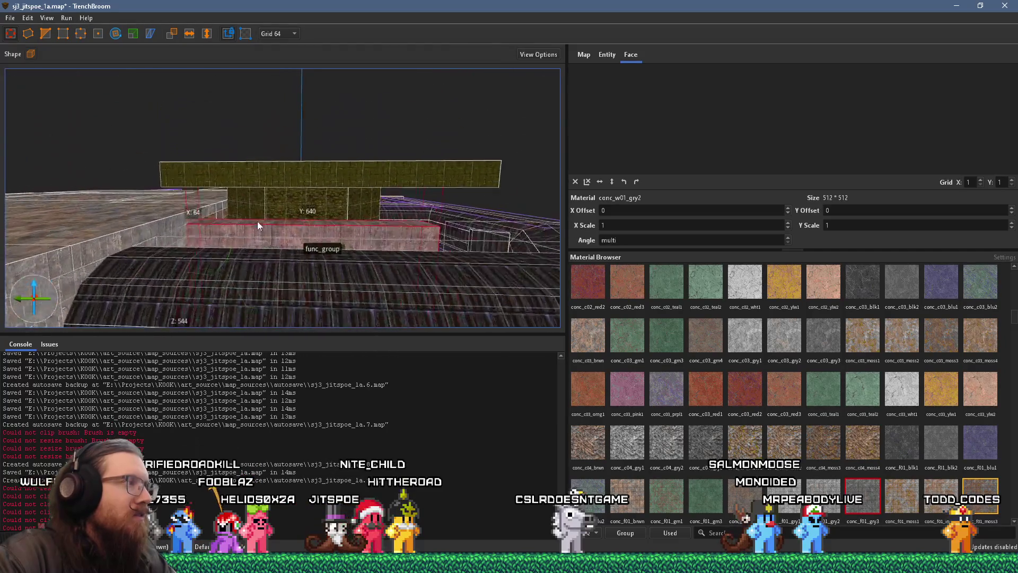
scroll(272, 192, down, 5)
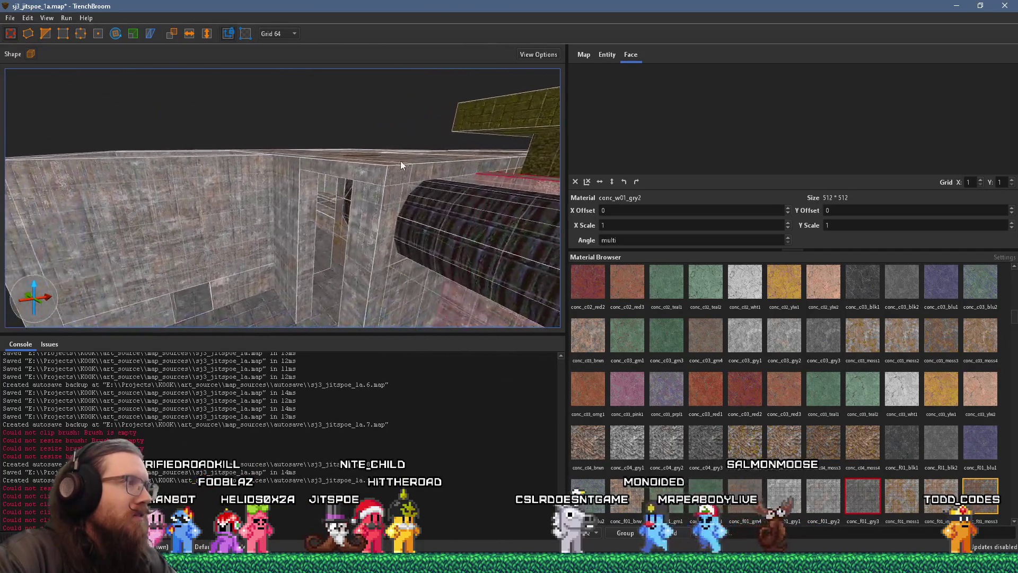
mouse_move(506, 175)
mouse_down()
mouse_move(381, 202)
mouse_move(393, 199)
mouse_up()
scroll(368, 199, down, 2)
scroll(368, 200, up, 5)
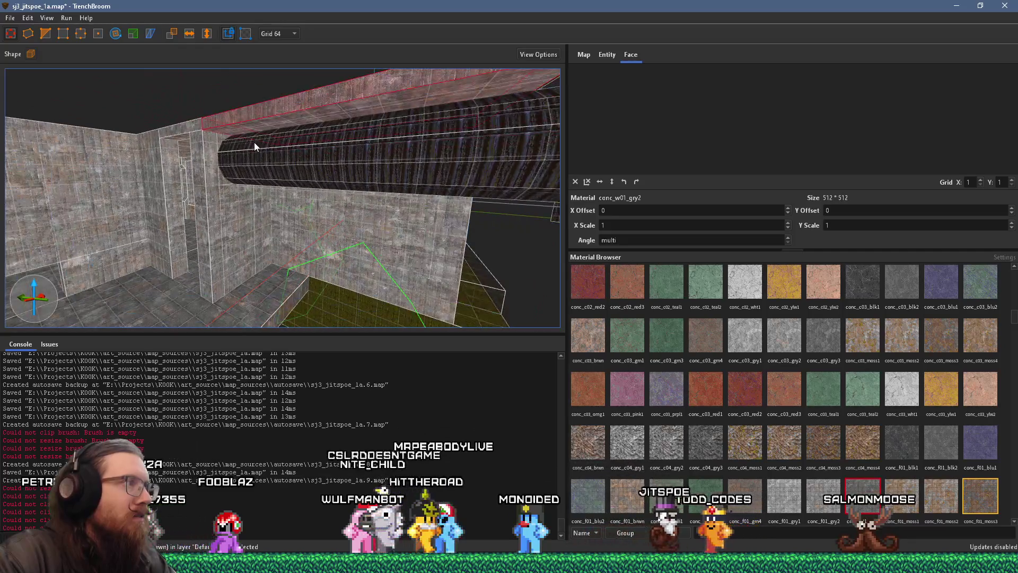
scroll(262, 158, down, 4)
scroll(269, 189, up, 5)
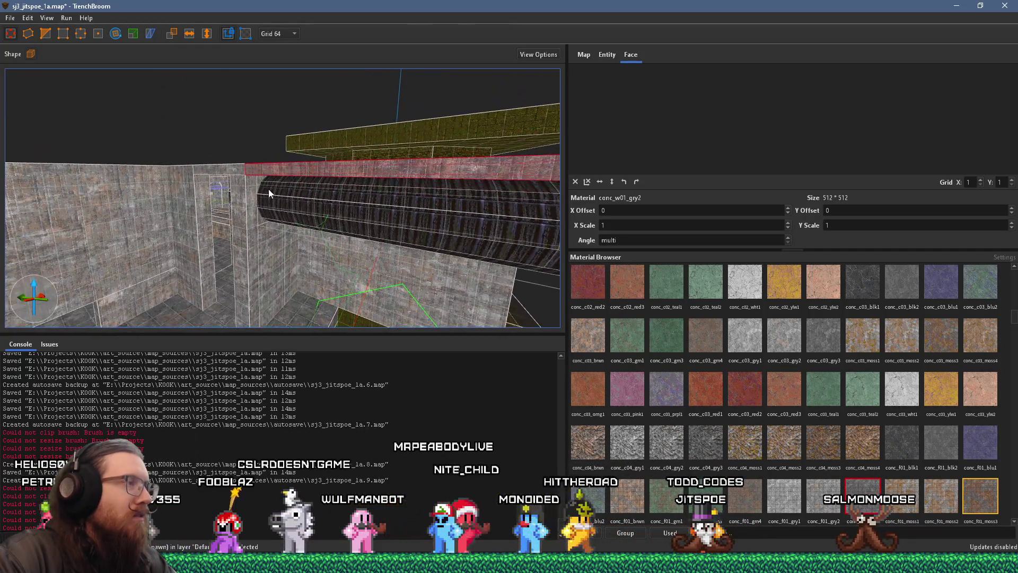
scroll(315, 198, up, 8)
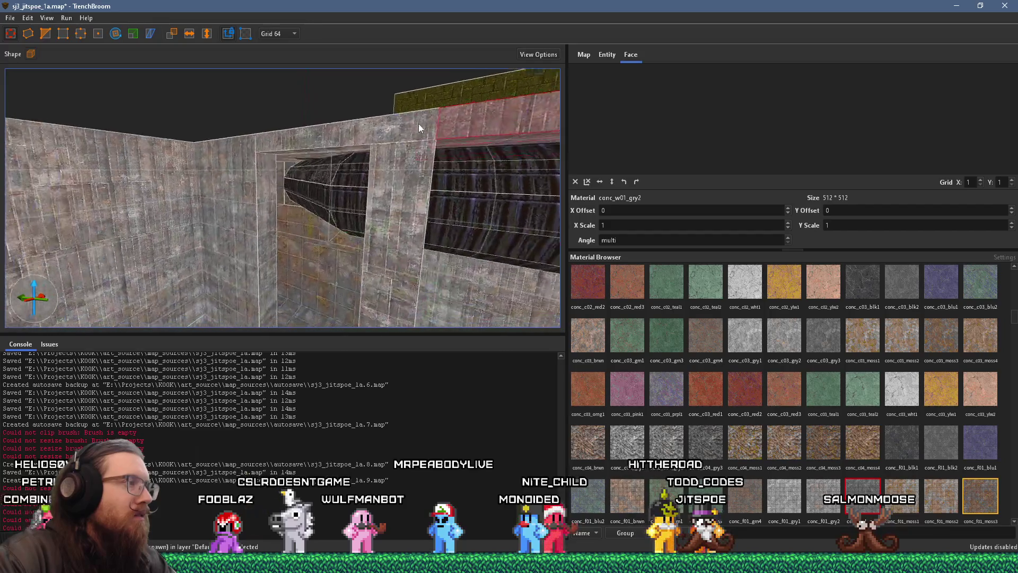
Step: Narrow the ceiling brush to 64 units and extend it out to the left
key(w)
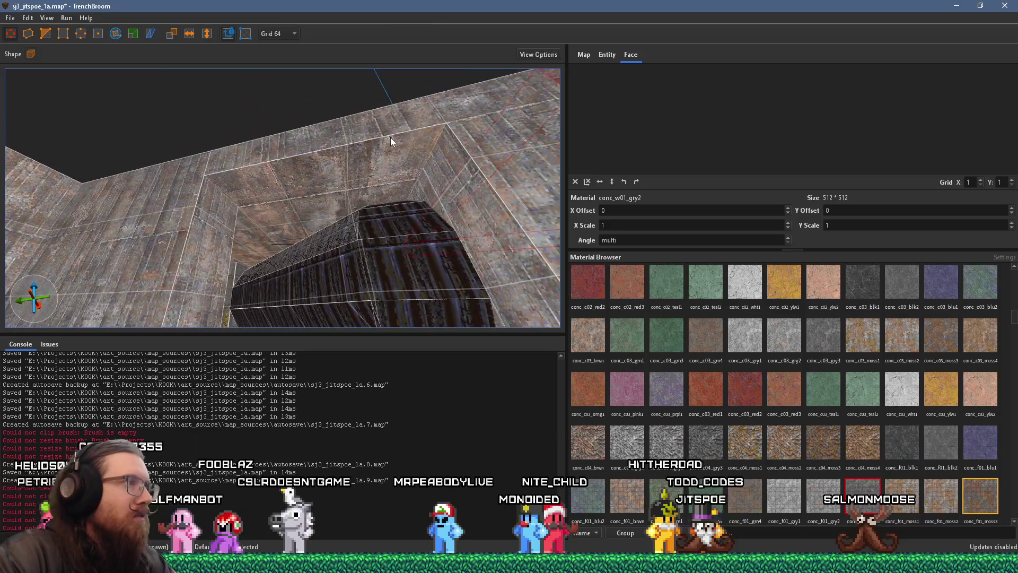
click(385, 134)
mouse_move(349, 89)
mouse_down()
mouse_move(364, 123)
mouse_move(346, 54)
mouse_up()
mouse_move(231, 129)
mouse_down()
mouse_move(42, 194)
mouse_move(327, 153)
mouse_move(216, 161)
mouse_move(247, 100)
mouse_up()
Step: Set the selected ceiling face's texture Y offset to 0
click(185, 68)
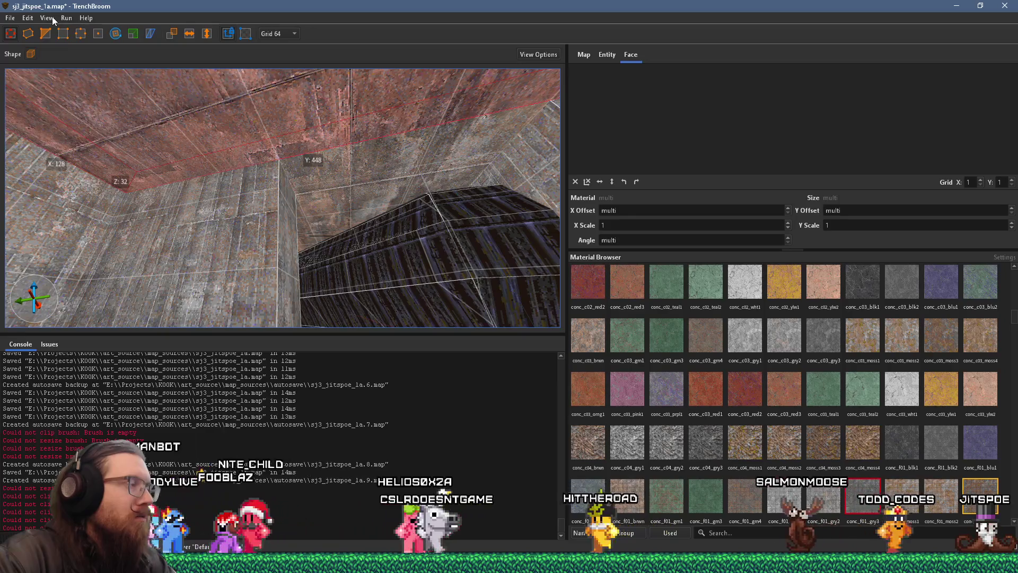
shift+click(227, 126)
double_click(839, 210)
text(0)
key(Return)
Step: Inspect the wall and floor brushes, then select a wall face to check its material
mouse_move(552, 175)
mouse_down()
mouse_move(472, 171)
mouse_move(328, 189)
mouse_move(375, 164)
mouse_move(323, 179)
mouse_up()
drag(192, 180, 376, 163)
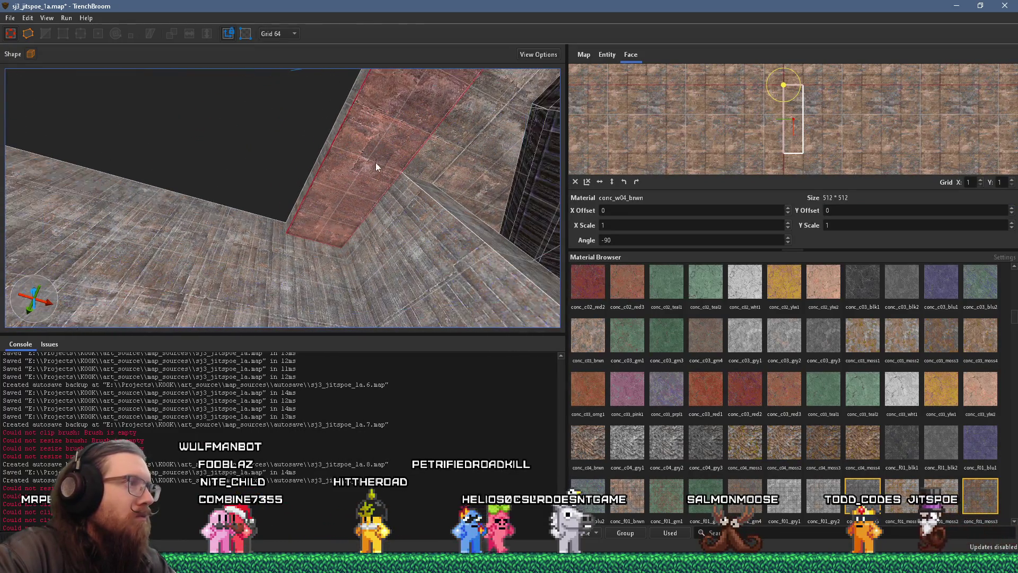
click(375, 162)
mouse_move(187, 139)
mouse_down()
mouse_move(374, 180)
mouse_move(329, 174)
mouse_move(218, 285)
mouse_move(361, 294)
mouse_move(364, 273)
mouse_move(378, 269)
mouse_move(367, 211)
mouse_move(271, 177)
mouse_up()
scroll(322, 161, up, 3)
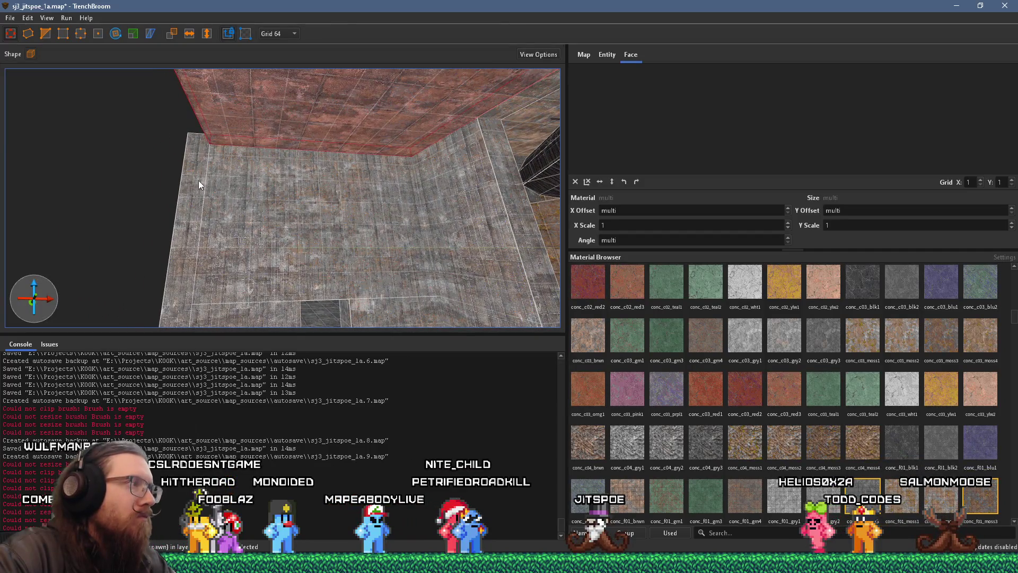
click(215, 202)
drag(215, 202, 196, 203)
scroll(195, 202, down, 5)
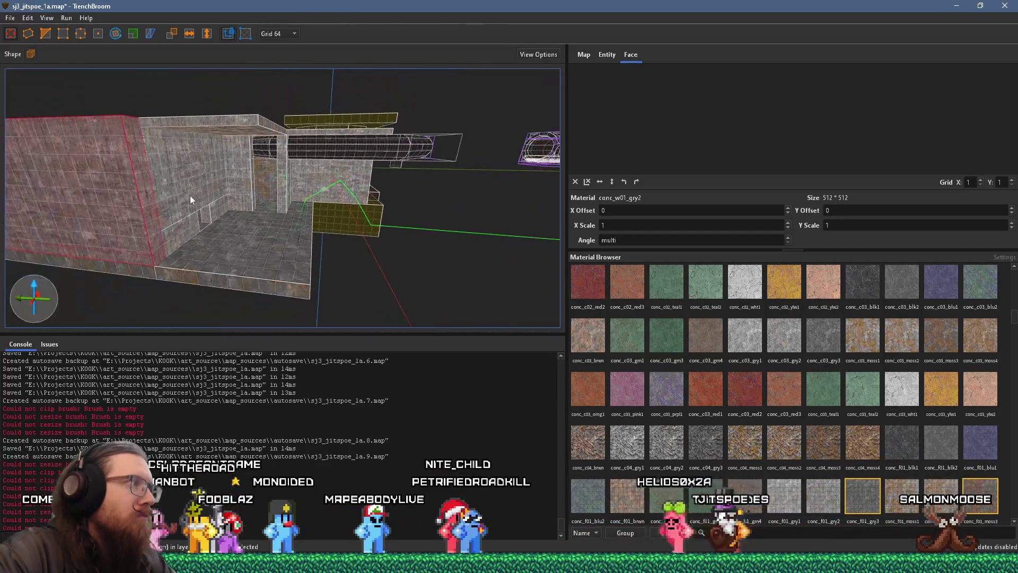
mouse_move(313, 243)
mouse_down()
mouse_move(217, 301)
mouse_move(313, 241)
mouse_move(457, 194)
mouse_move(359, 206)
mouse_up()
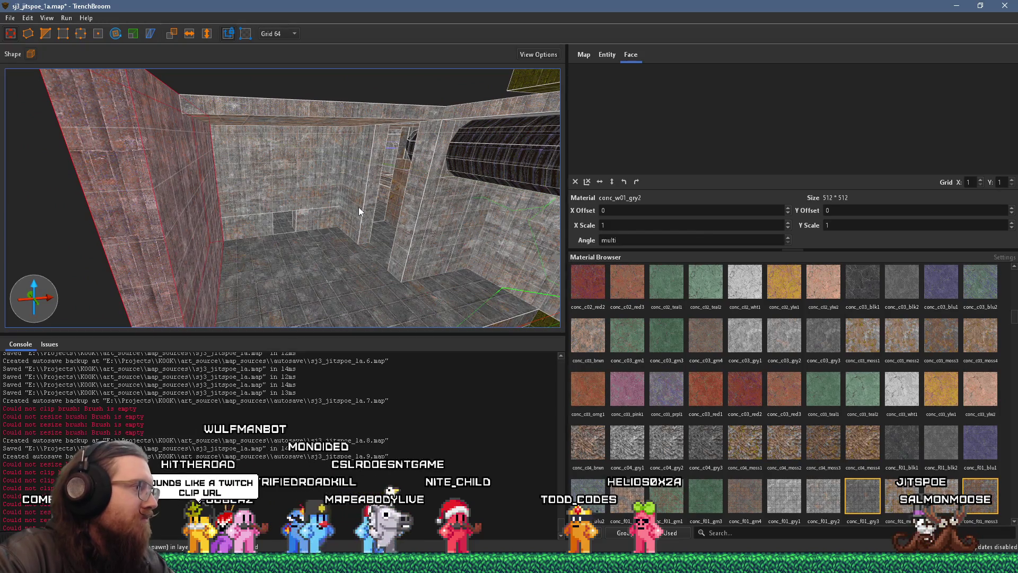
mouse_move(342, 206)
mouse_down()
mouse_move(327, 189)
mouse_move(336, 177)
mouse_move(335, 238)
mouse_move(315, 141)
mouse_move(282, 180)
mouse_move(305, 225)
mouse_move(313, 116)
mouse_move(336, 181)
mouse_move(325, 246)
mouse_move(340, 240)
mouse_move(443, 62)
mouse_move(370, 203)
mouse_move(211, 369)
mouse_move(386, 34)
mouse_move(335, 151)
mouse_move(321, 141)
mouse_move(393, 70)
mouse_up()
shift+click(443, 101)
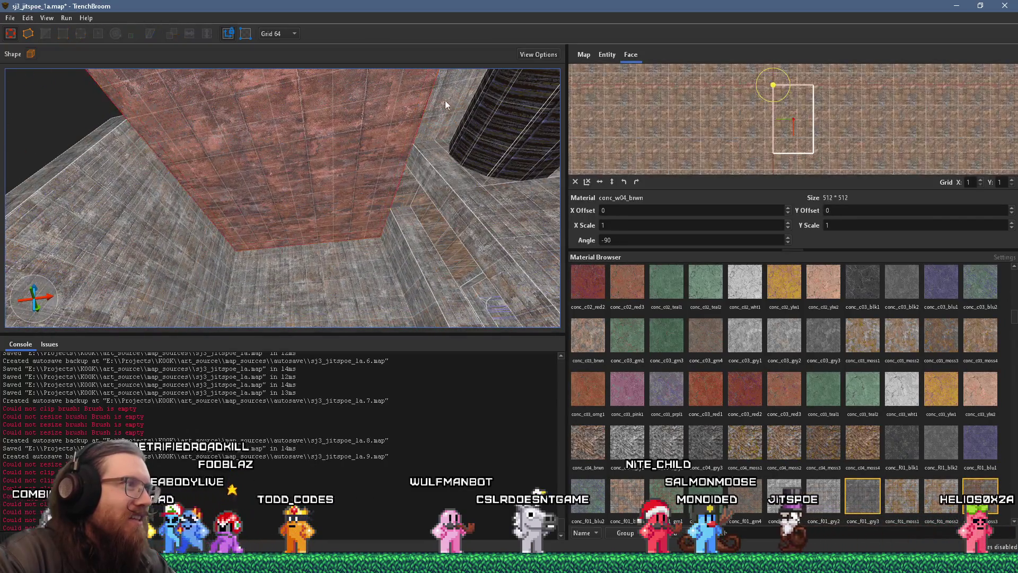
Step: Fly past the dark column, select the grey concrete wall brush, then deselect it
drag(442, 104, 467, 75)
key(w)
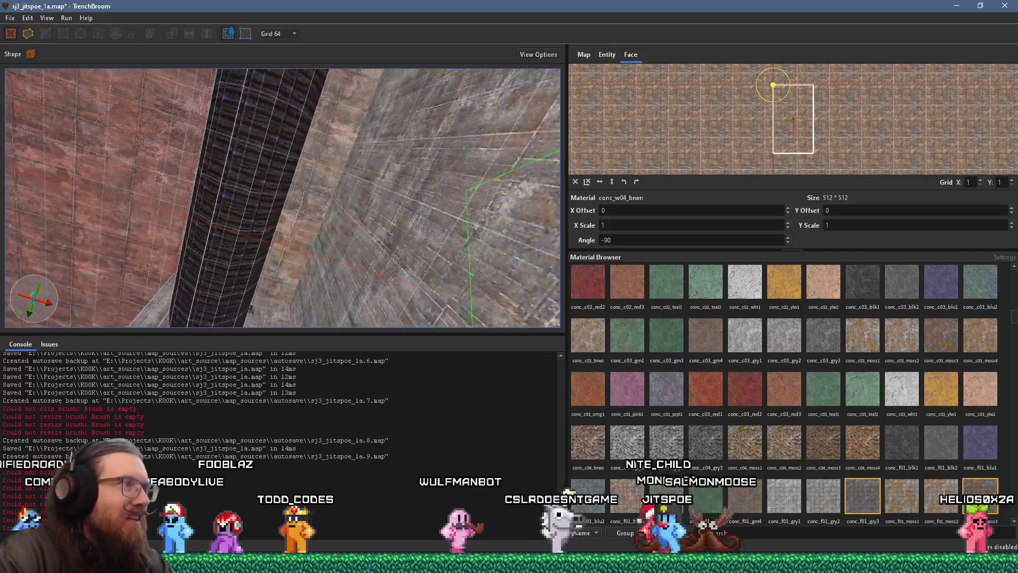
key(w)
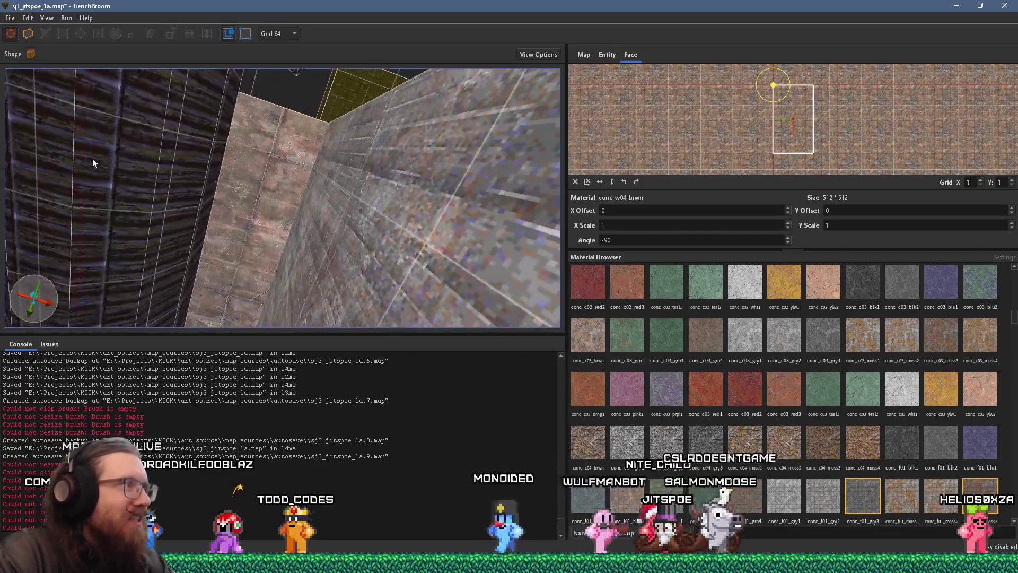
key(w)
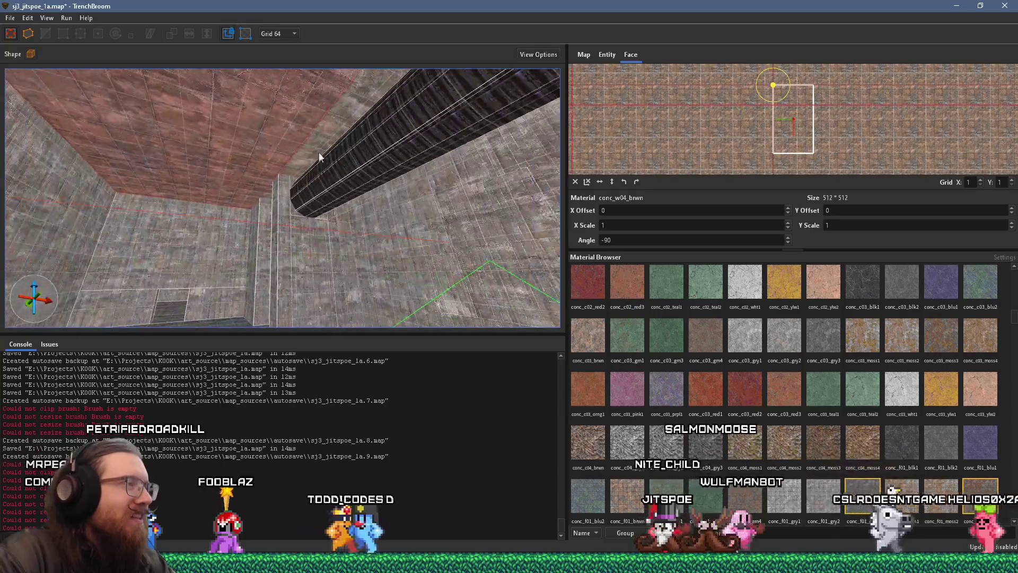
key(w)
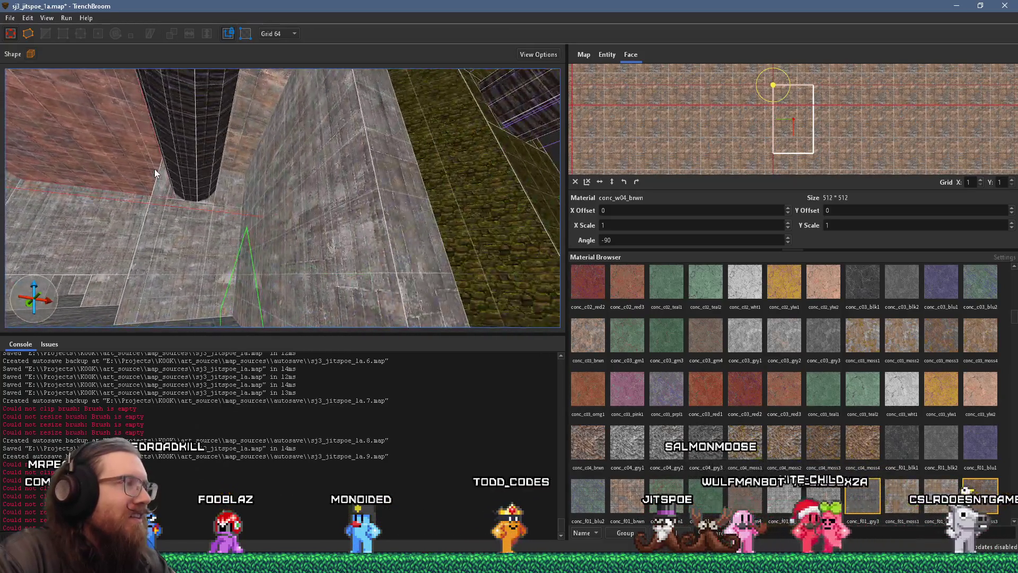
click(285, 197)
key(Escape)
Step: Back up through the room and select the thin wall brush beside the pipe
key(w)
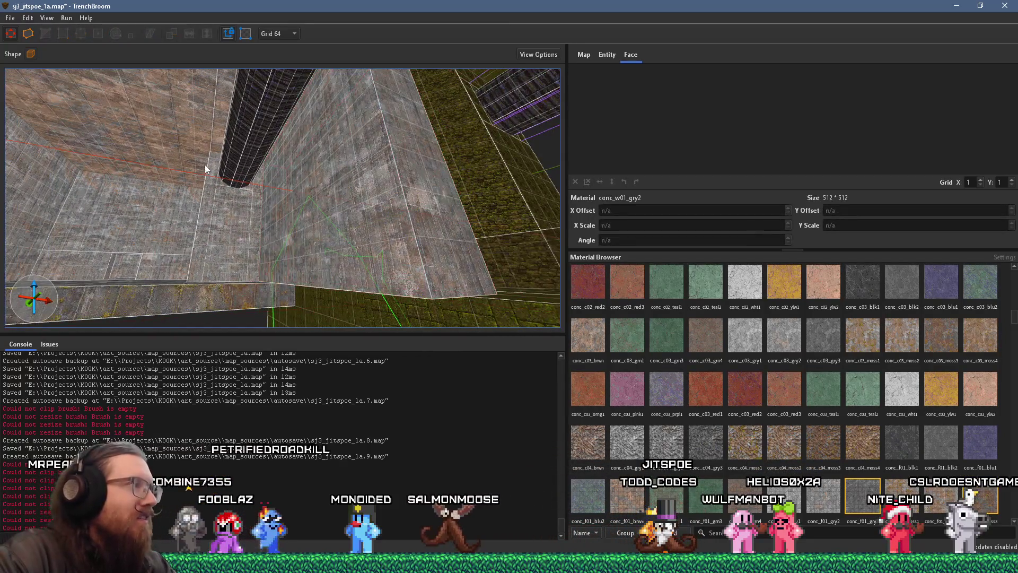
key(w)
key(s)
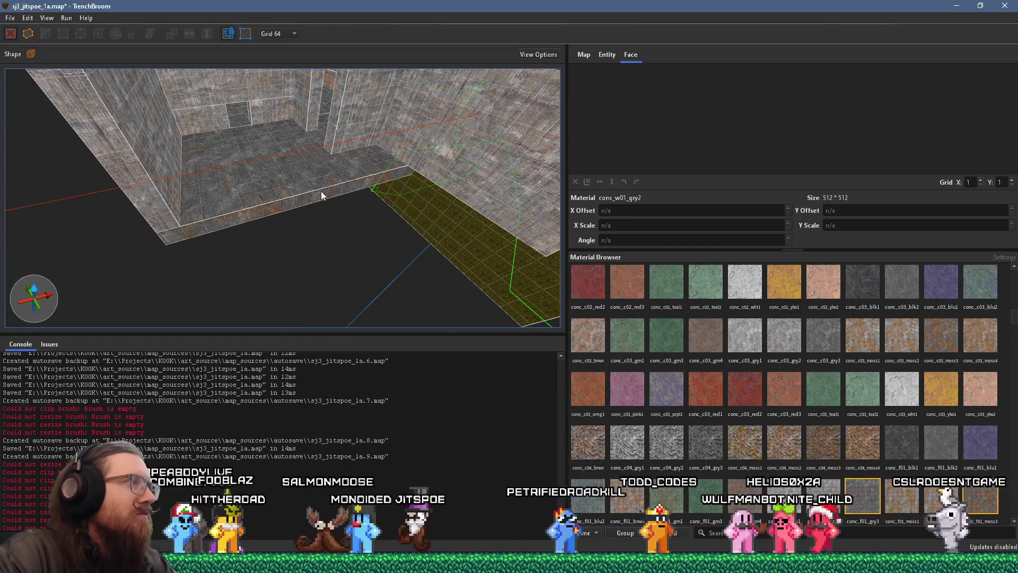
key(w)
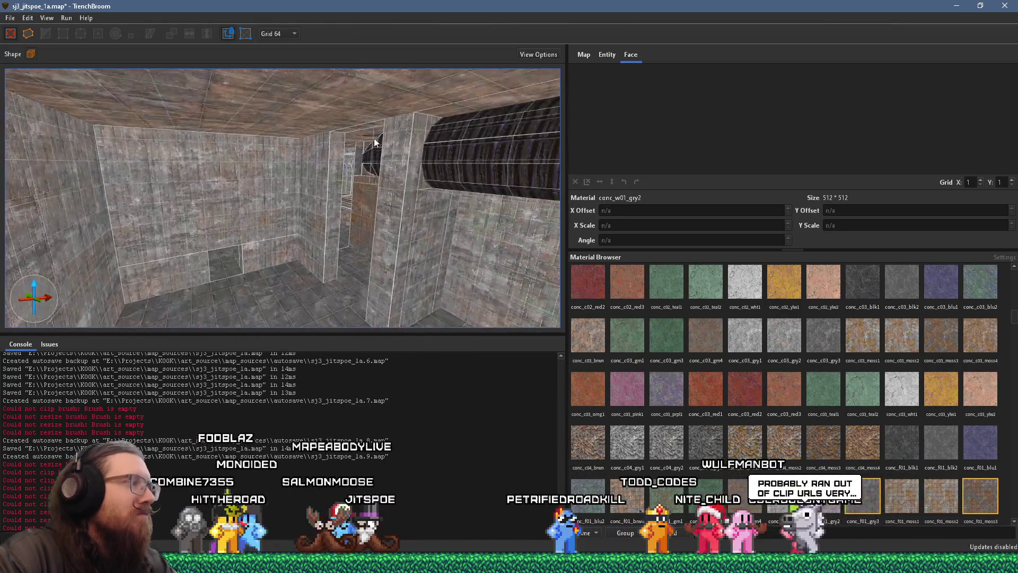
key(s)
click(338, 236)
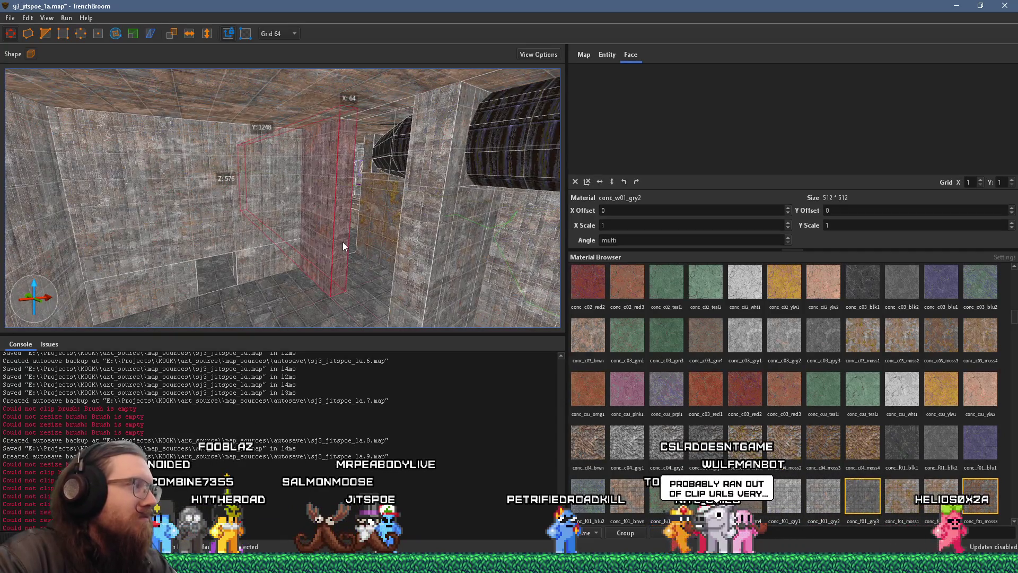
Step: Shrink the thin wall brush into a small block under the ceiling and delete it
drag(339, 240, 400, 284)
drag(390, 186, 382, 292)
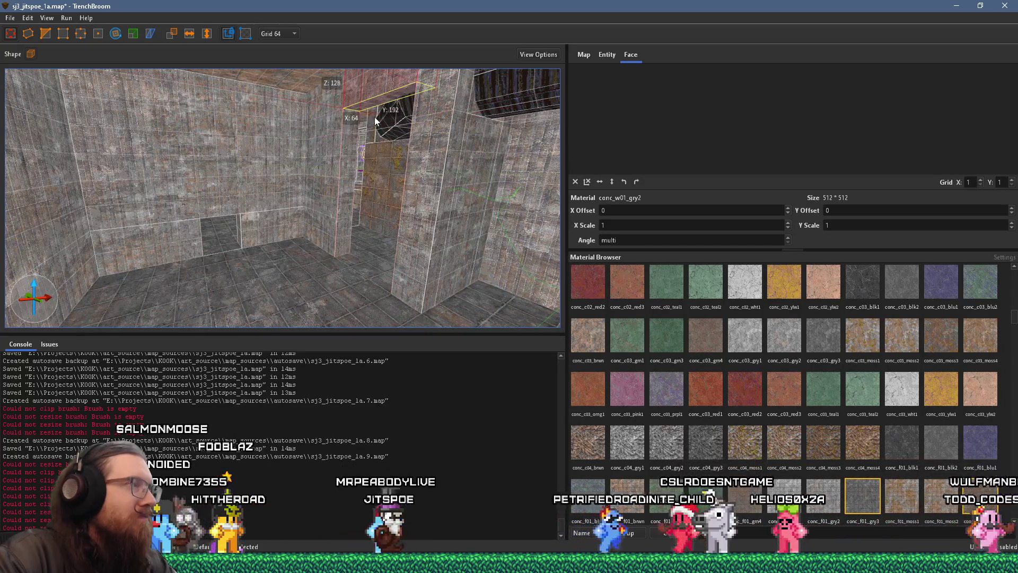
drag(378, 114, 336, 154)
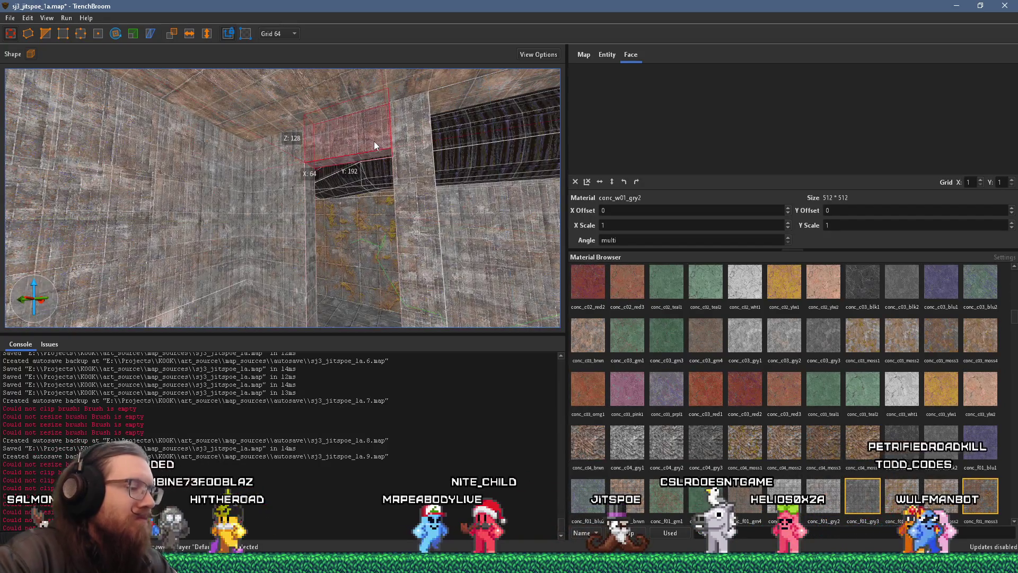
key(Delete)
Step: Look around the room: the floor, the stair corridor, the mossy corner and the ceiling
mouse_move(375, 141)
mouse_down()
mouse_move(351, 155)
mouse_move(110, 67)
mouse_up()
mouse_move(88, 126)
mouse_down()
mouse_move(152, 177)
mouse_move(279, 190)
mouse_move(177, 200)
mouse_move(211, 187)
mouse_move(257, 130)
mouse_move(318, 162)
mouse_move(288, 167)
mouse_move(329, 179)
mouse_move(230, 253)
mouse_move(18, 282)
mouse_move(276, 211)
mouse_move(431, 265)
mouse_move(329, 245)
mouse_move(459, 268)
mouse_move(398, 310)
mouse_move(258, 202)
mouse_move(239, 130)
mouse_move(311, 279)
mouse_up()
mouse_move(398, 256)
mouse_down()
mouse_move(459, 274)
mouse_move(454, 290)
mouse_move(440, 151)
mouse_move(322, 132)
mouse_move(355, 131)
mouse_move(294, 72)
mouse_move(255, 107)
mouse_move(253, 155)
mouse_move(354, 224)
mouse_move(349, 210)
mouse_move(305, 234)
mouse_move(285, 202)
mouse_move(282, 302)
mouse_up()
mouse_move(253, 139)
mouse_down()
mouse_move(281, 227)
mouse_move(284, 203)
mouse_move(280, 238)
mouse_move(269, 163)
mouse_move(340, 143)
mouse_move(371, 23)
mouse_move(349, 139)
mouse_up()
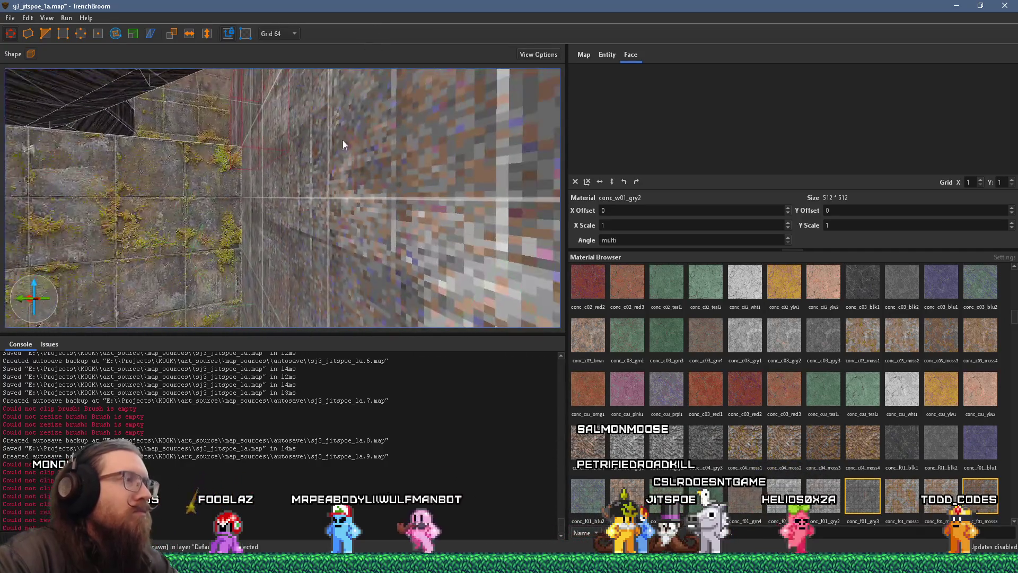
mouse_move(148, 170)
mouse_down()
mouse_move(345, 220)
mouse_move(469, 224)
mouse_move(281, 260)
mouse_move(493, 300)
mouse_move(444, 256)
mouse_move(390, 264)
mouse_move(402, 279)
mouse_up()
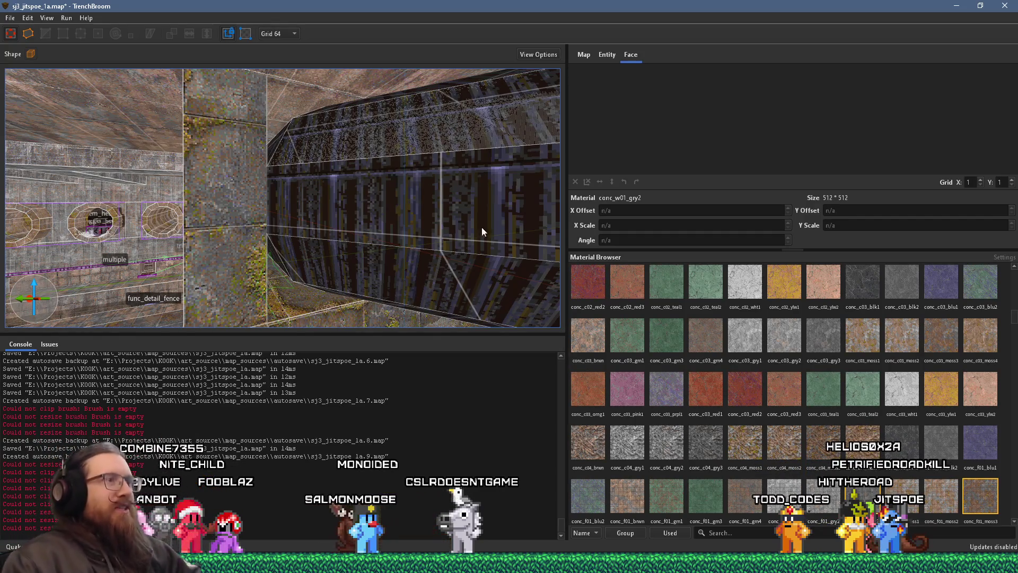
Step: Zoom and orbit around the concrete room to inspect the overhead pipe from above
scroll(494, 127, up, 5)
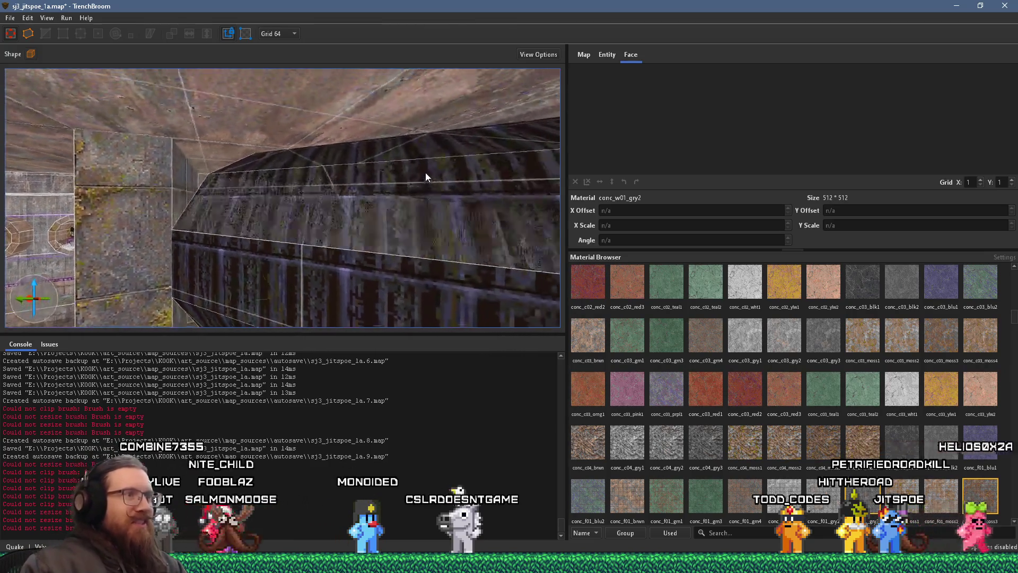
scroll(440, 179, up, 5)
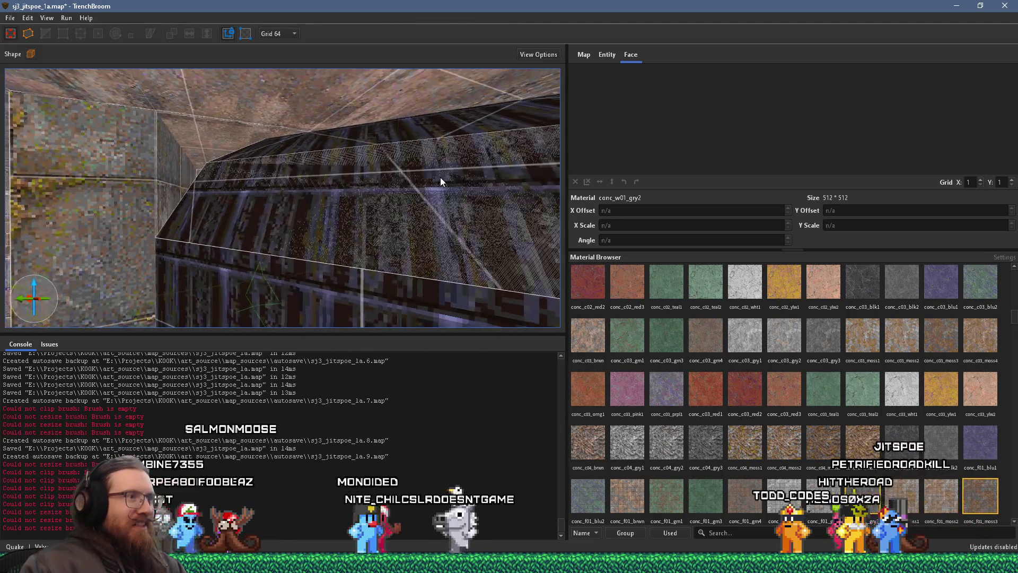
scroll(442, 178, up, 3)
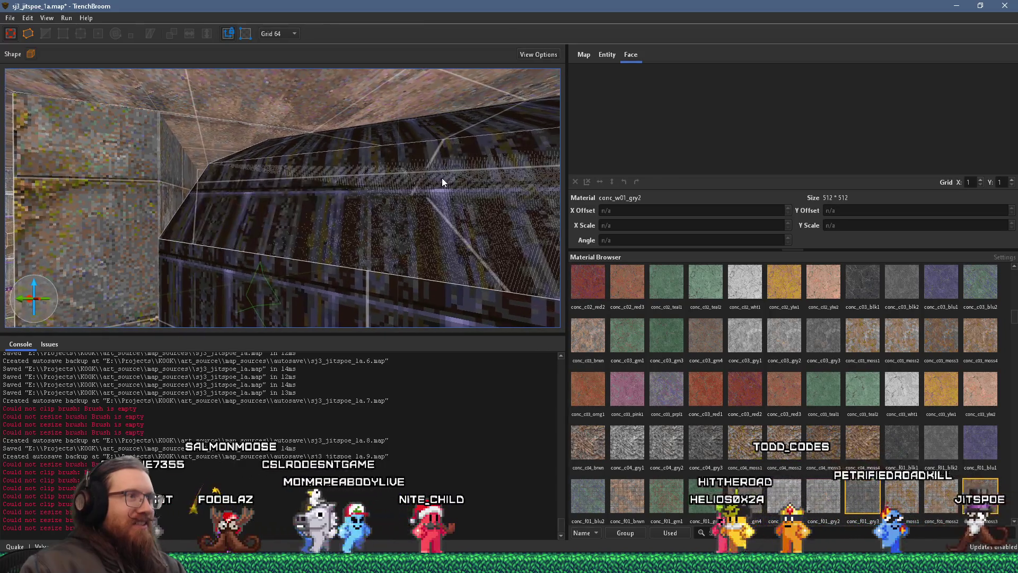
scroll(440, 167, down, 5)
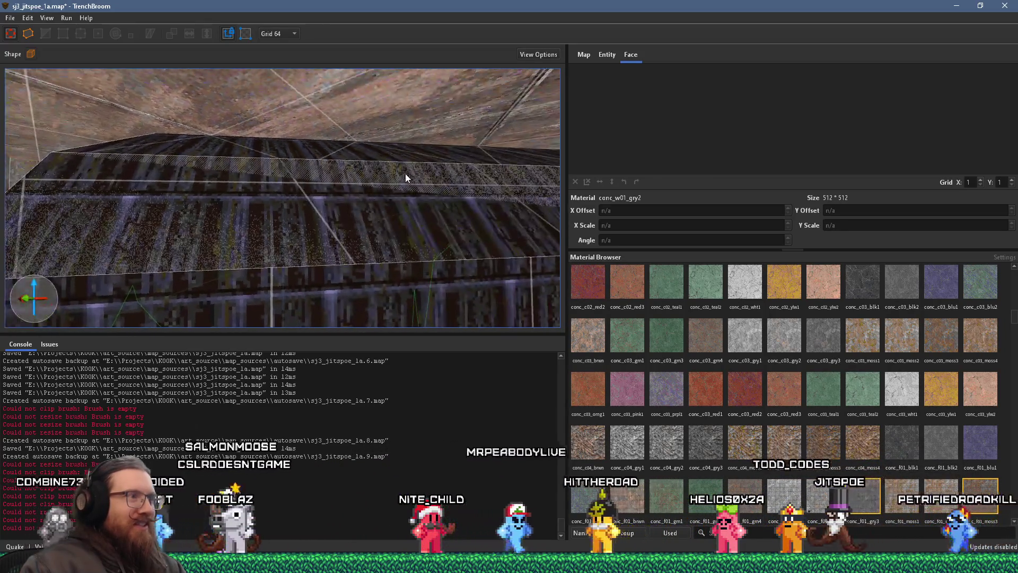
scroll(410, 181, up, 3)
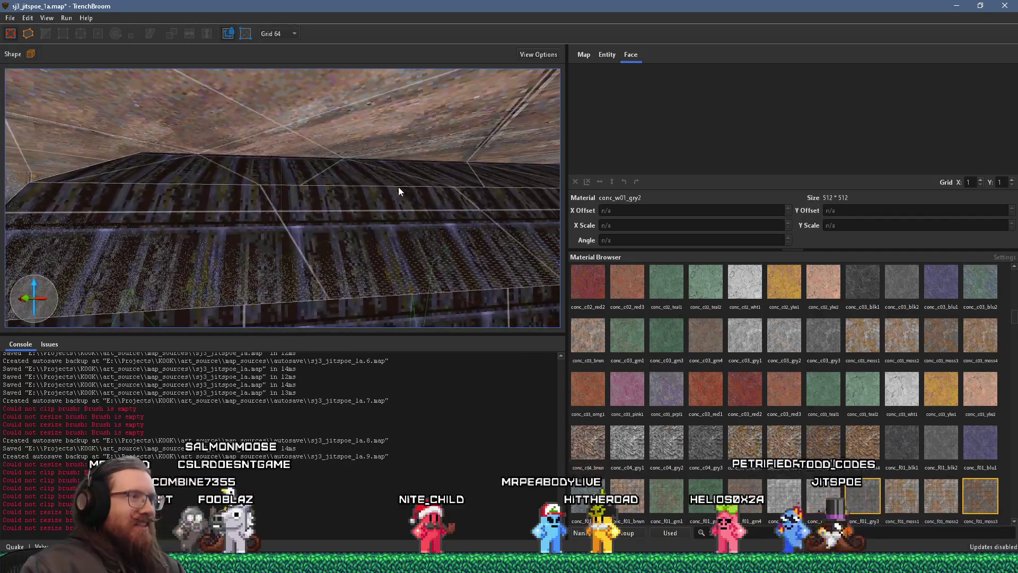
scroll(402, 187, up, 2)
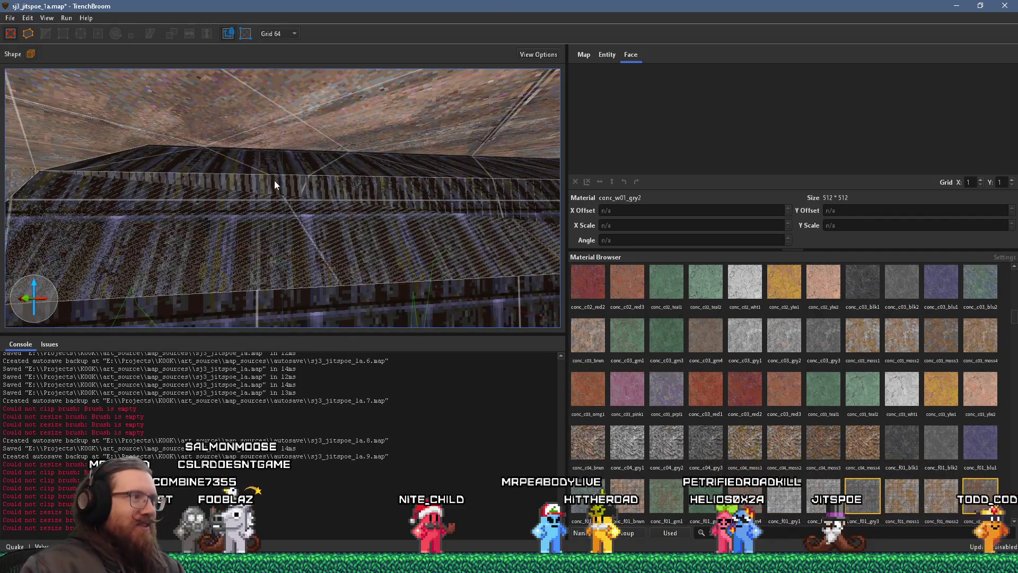
mouse_move(322, 238)
mouse_down()
mouse_move(288, 232)
mouse_move(303, 207)
mouse_move(346, 227)
mouse_move(239, 216)
mouse_move(304, 209)
mouse_move(296, 204)
mouse_move(383, 209)
mouse_move(370, 188)
mouse_move(384, 233)
mouse_move(395, 236)
mouse_move(482, 218)
mouse_up()
scroll(295, 204, down, 3)
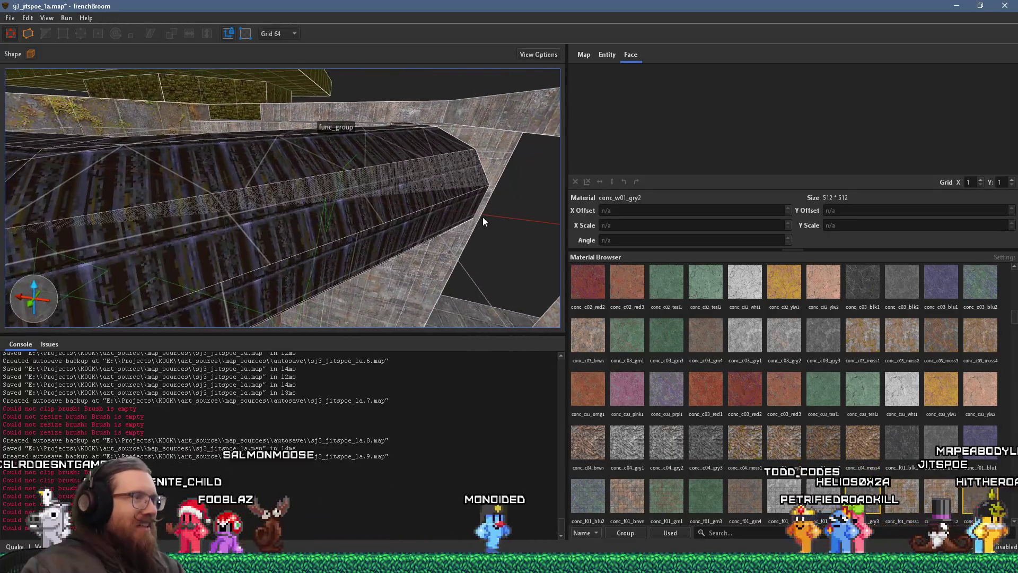
scroll(483, 217, up, 3)
scroll(479, 221, up, 2)
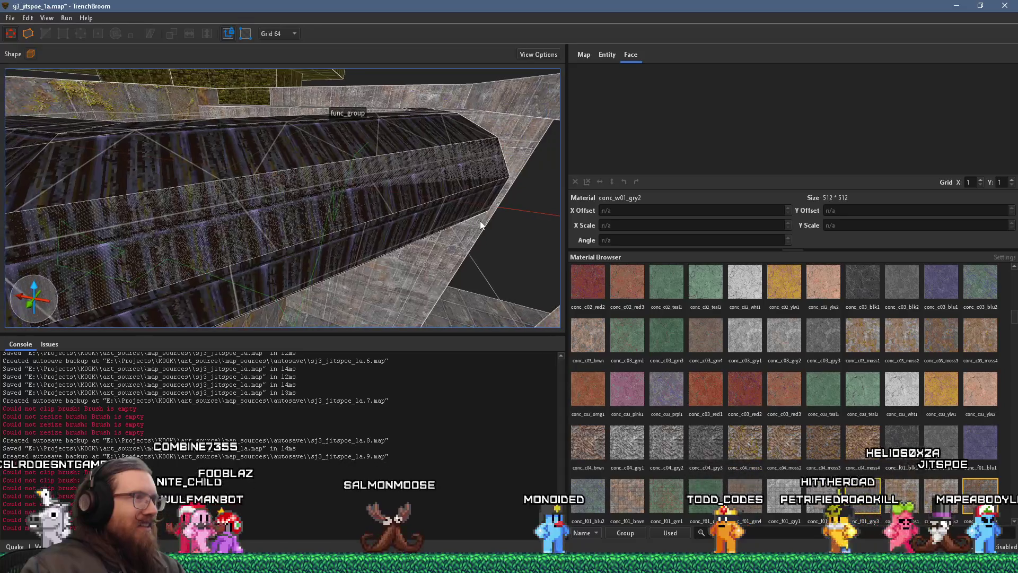
scroll(478, 220, up, 2)
scroll(467, 222, up, 4)
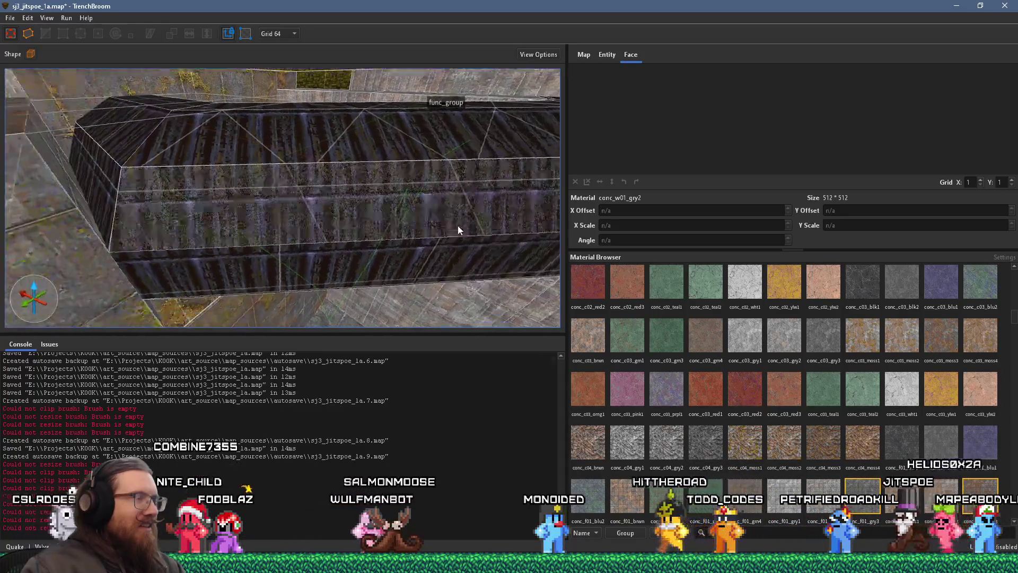
scroll(438, 231, up, 4)
scroll(393, 256, down, 5)
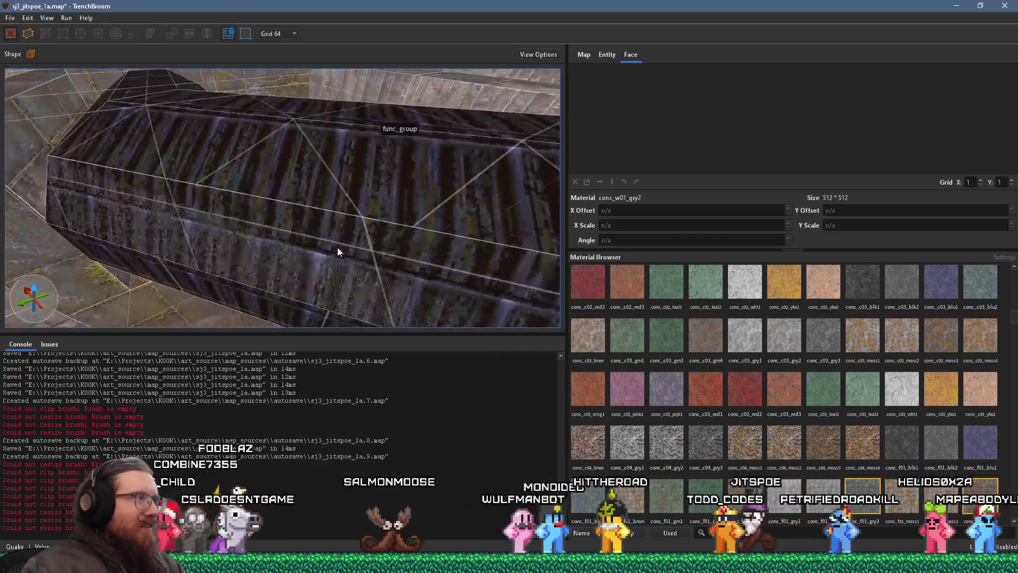
scroll(316, 252, up, 5)
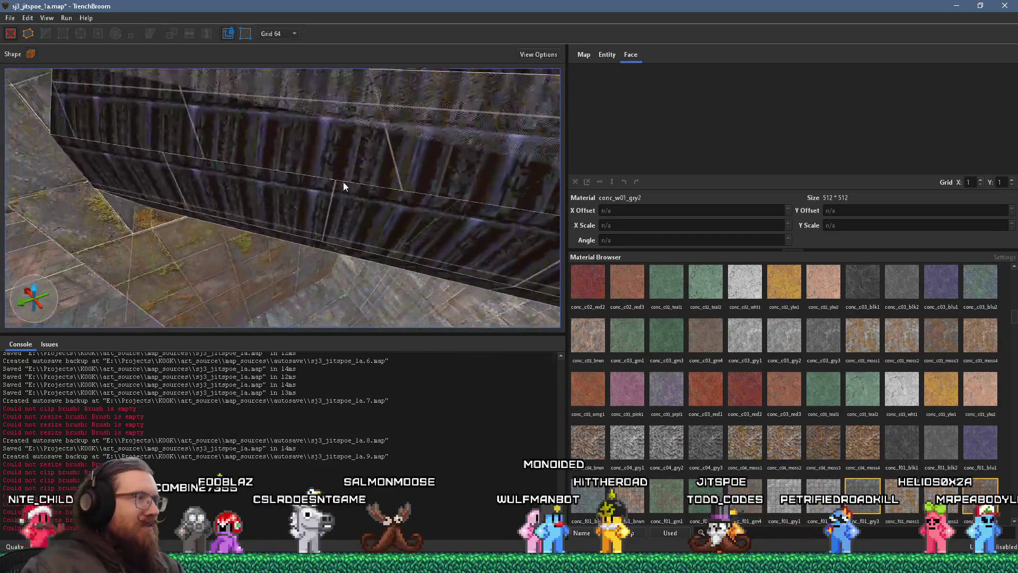
scroll(305, 204, down, 5)
scroll(392, 227, up, 5)
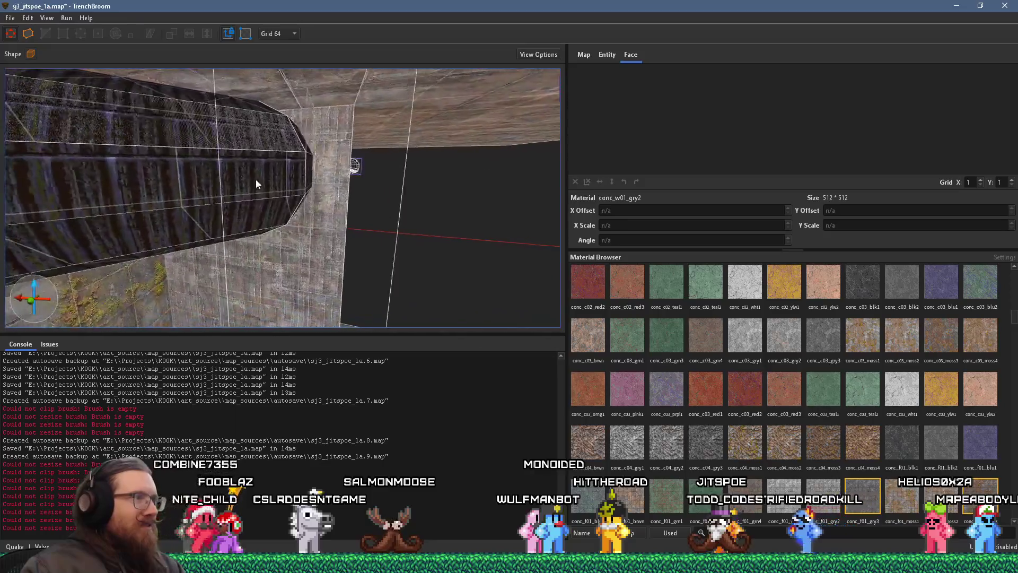
scroll(310, 212, down, 5)
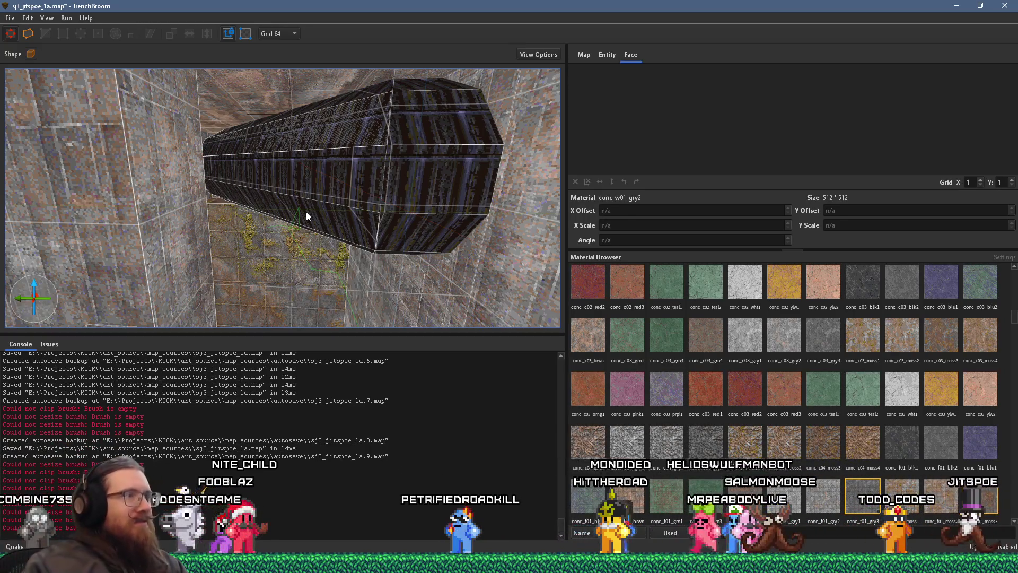
scroll(313, 215, down, 5)
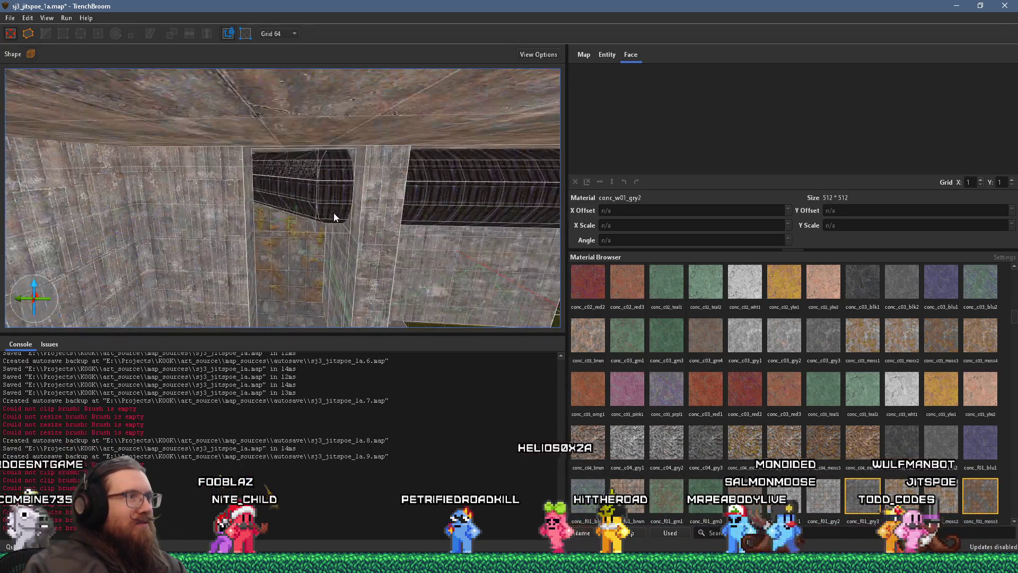
scroll(405, 186, down, 10)
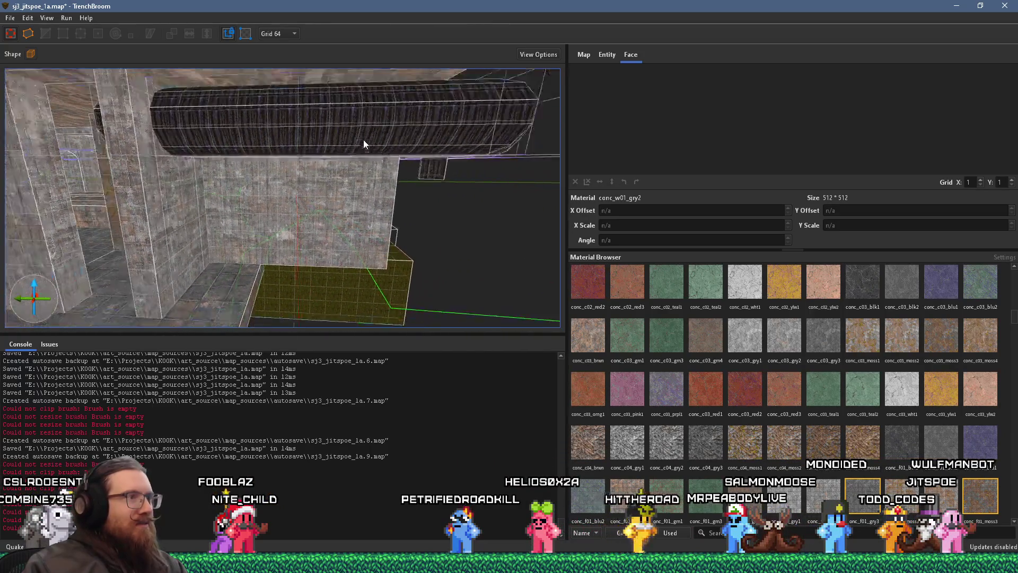
scroll(166, 168, down, 5)
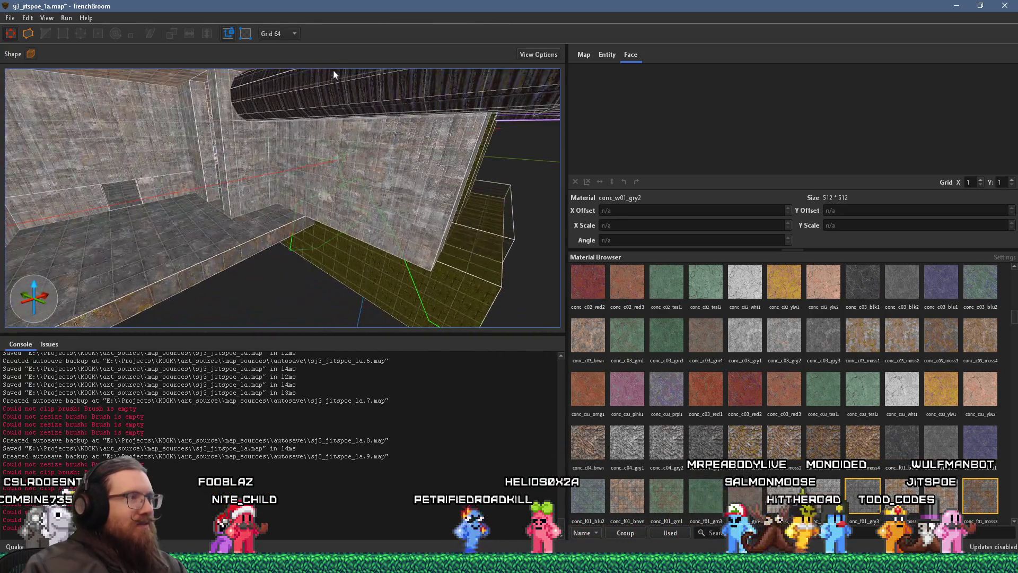
scroll(309, 138, down, 8)
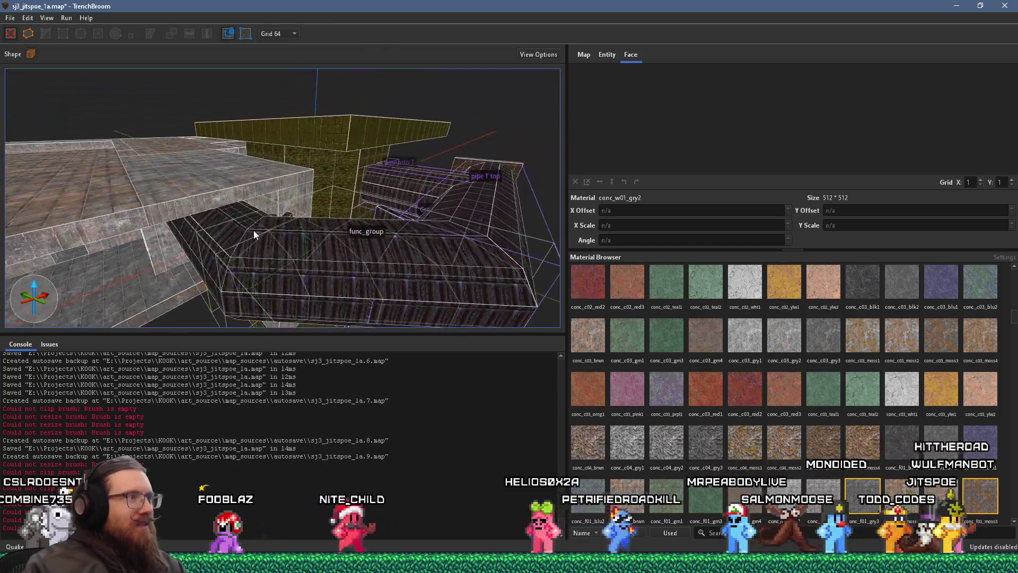
scroll(253, 230, down, 10)
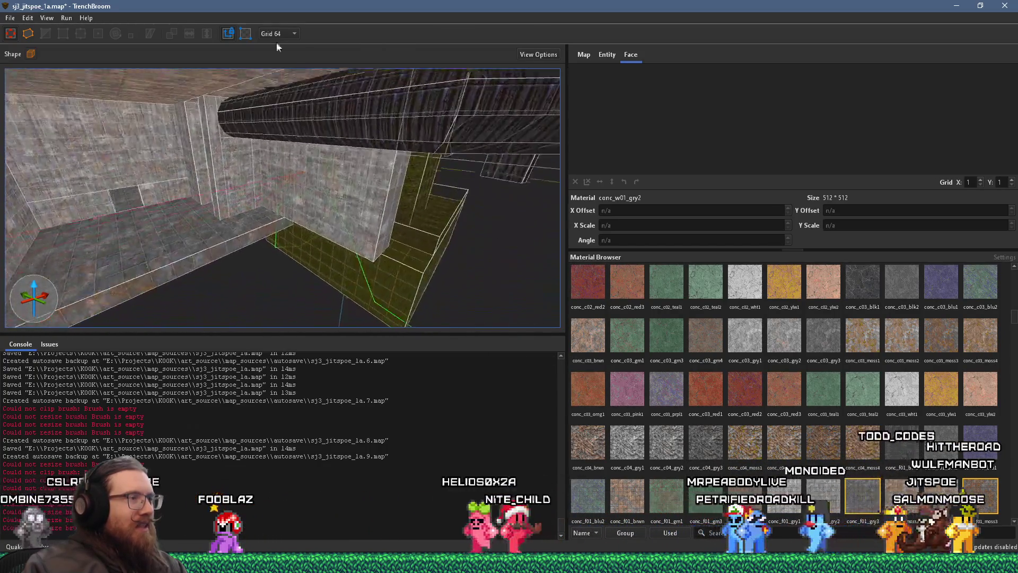
scroll(226, 145, up, 8)
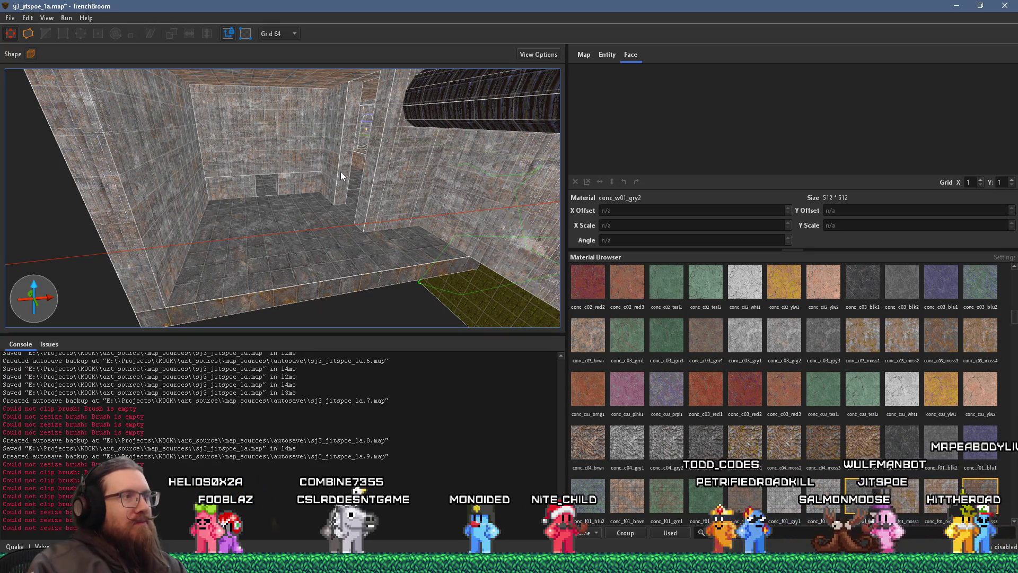
scroll(341, 170, down, 10)
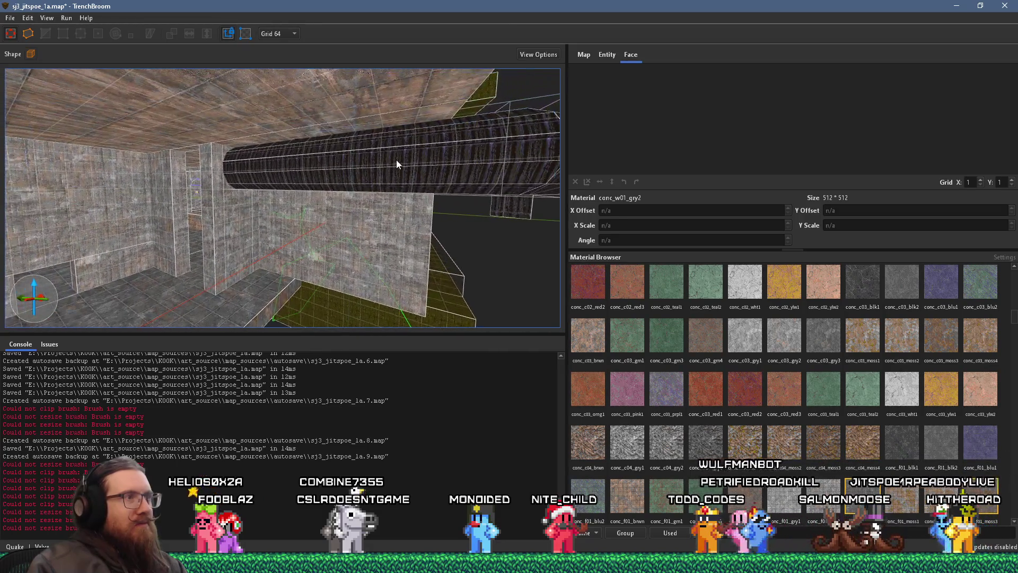
scroll(397, 160, up, 10)
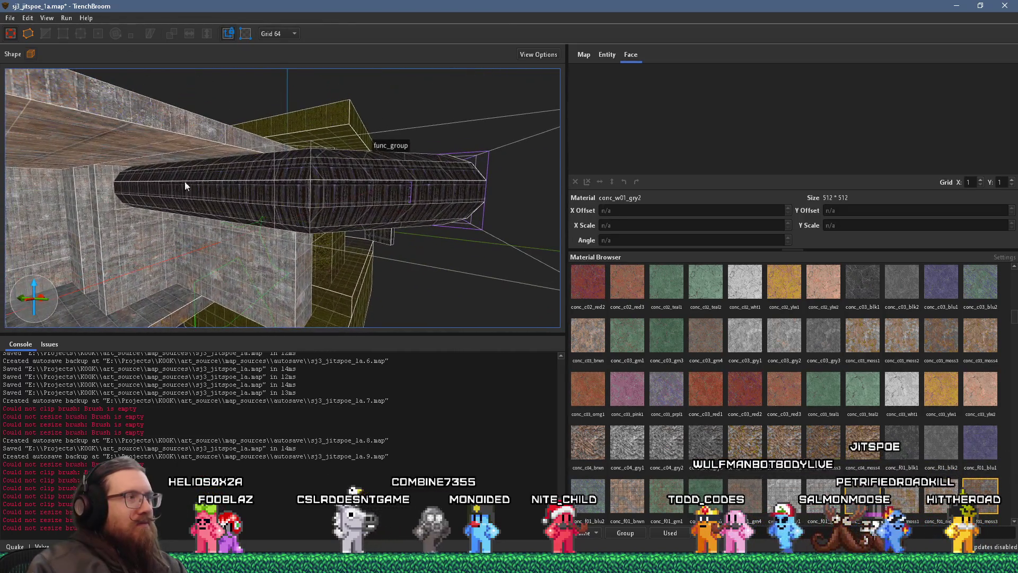
scroll(130, 192, down, 10)
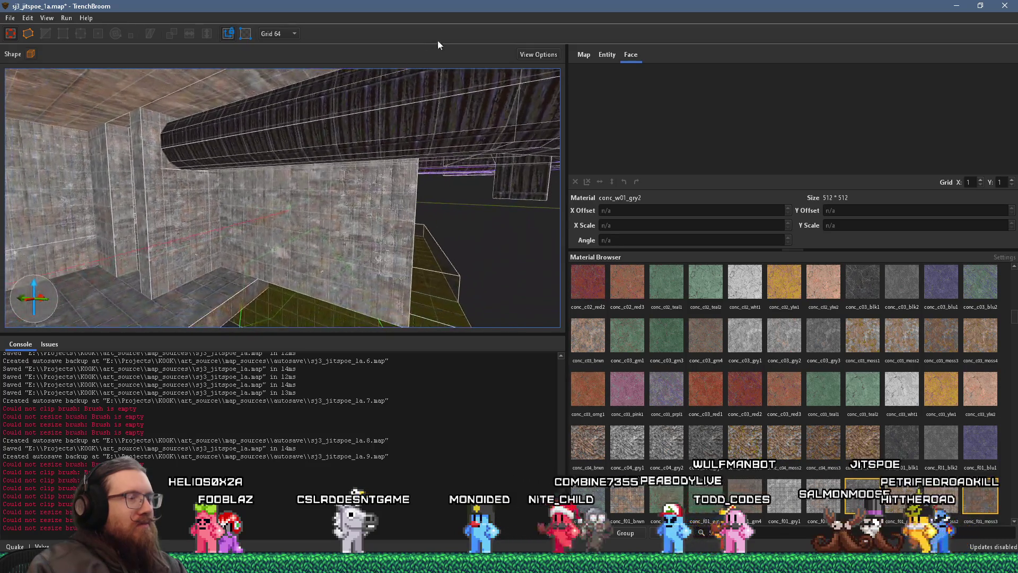
scroll(274, 170, down, 10)
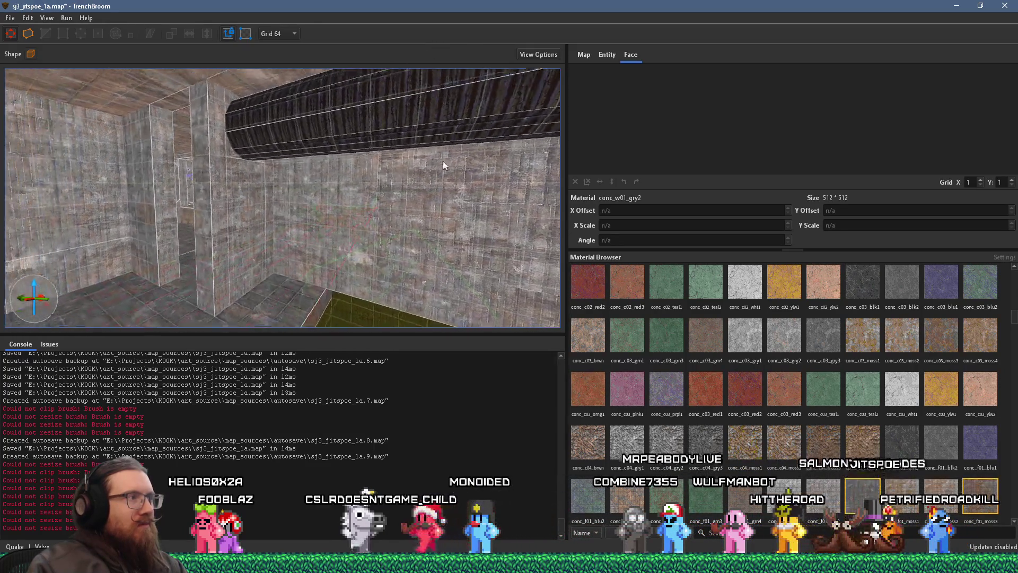
scroll(295, 184, up, 10)
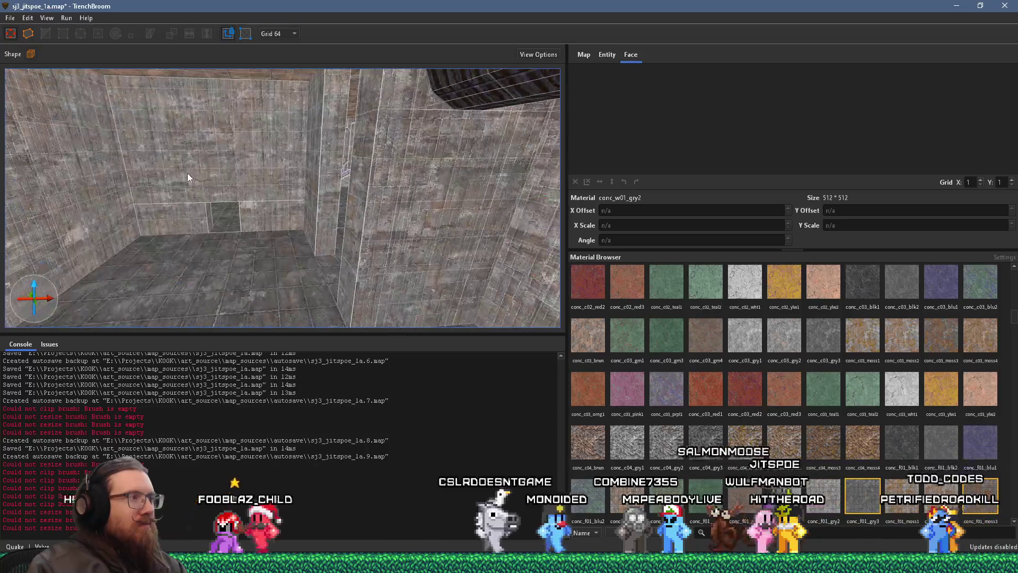
scroll(237, 197, up, 8)
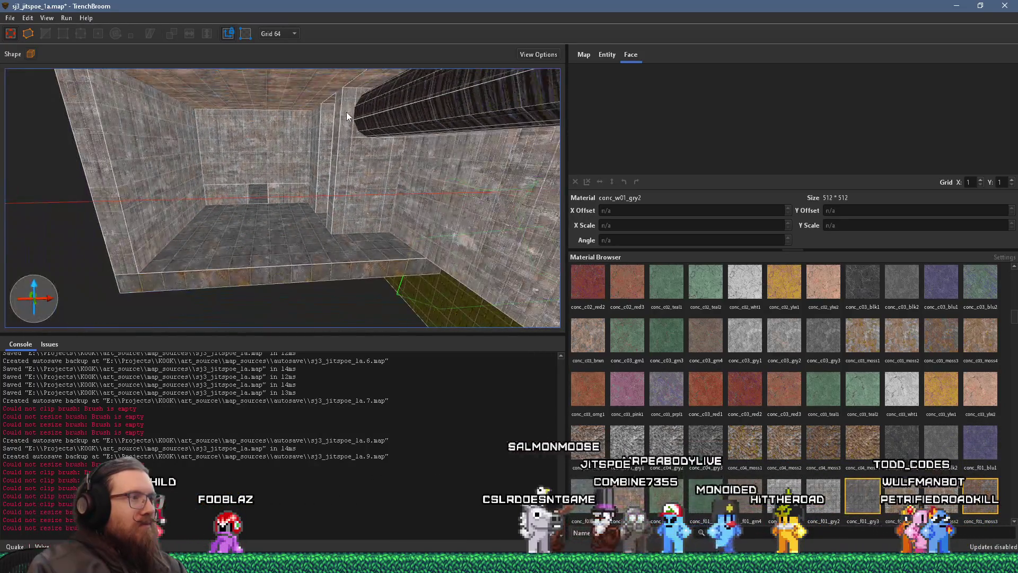
scroll(314, 155, down, 5)
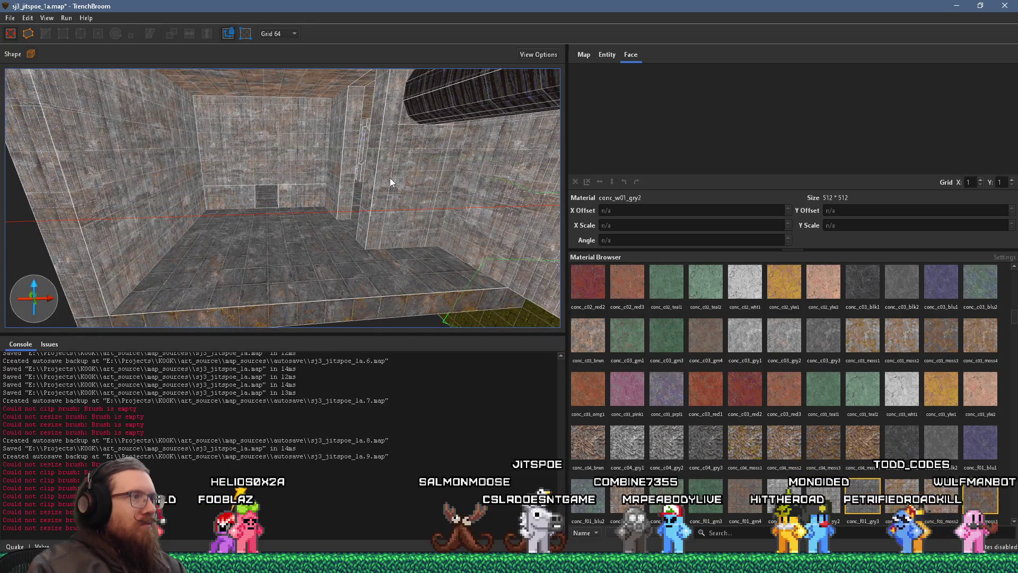
scroll(390, 182, down, 3)
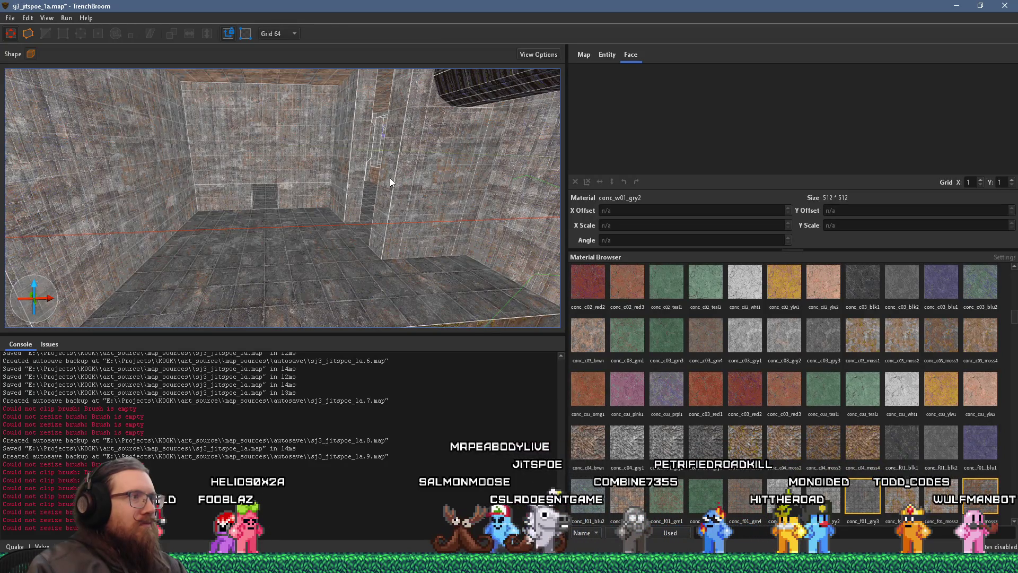
Step: Select the small brush sitting next to the overhead pipe
mouse_move(390, 182)
mouse_down()
mouse_move(362, 160)
mouse_move(341, 113)
mouse_move(291, 140)
mouse_move(284, 182)
mouse_move(374, 154)
mouse_up()
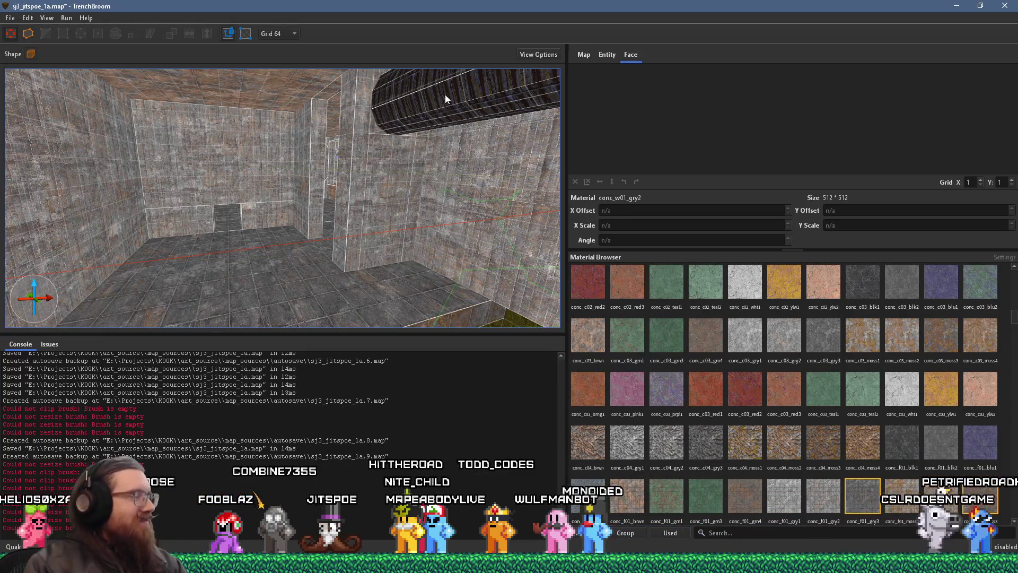
mouse_move(386, 200)
mouse_down()
mouse_move(409, 172)
mouse_move(305, 211)
mouse_up()
click(304, 214)
mouse_move(288, 154)
mouse_down()
mouse_move(115, 161)
mouse_move(217, 148)
mouse_move(61, 220)
mouse_move(101, 143)
mouse_move(148, 215)
mouse_move(125, 208)
mouse_move(170, 202)
mouse_move(250, 218)
mouse_move(248, 173)
mouse_move(238, 189)
mouse_up()
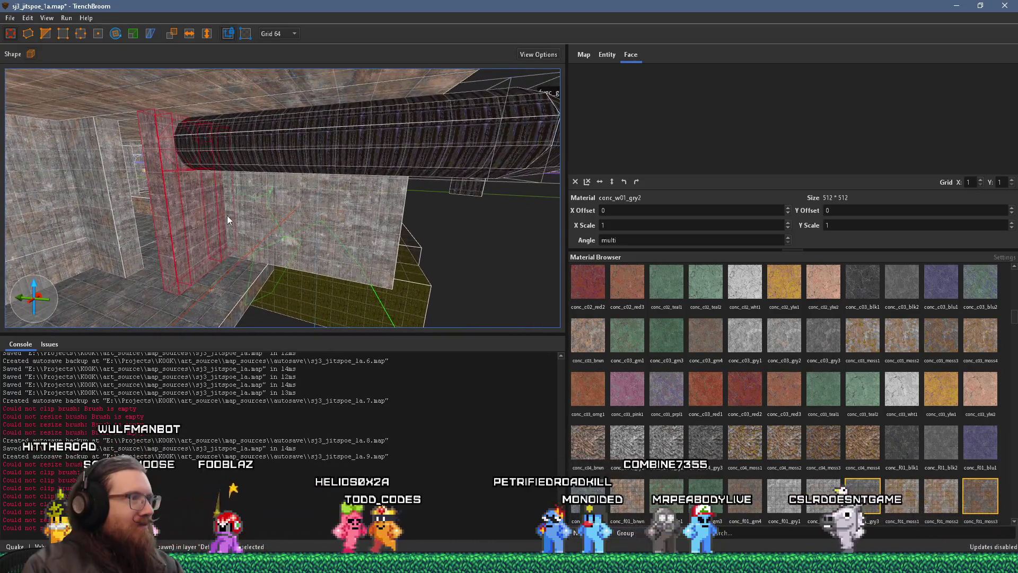
Step: Slide the selected brush sideways along the pipe
mouse_move(200, 219)
mouse_down()
mouse_move(358, 240)
mouse_move(440, 233)
mouse_up()
mouse_move(278, 212)
mouse_down()
mouse_move(174, 201)
mouse_move(250, 170)
mouse_move(463, 192)
mouse_move(103, 113)
mouse_move(145, 125)
mouse_move(308, 127)
mouse_move(485, 83)
mouse_move(418, 159)
mouse_move(275, 283)
mouse_move(333, 207)
mouse_move(227, 269)
mouse_move(122, 301)
mouse_move(159, 234)
mouse_move(341, 136)
mouse_move(297, 128)
mouse_move(186, 213)
mouse_move(145, 323)
mouse_move(288, 217)
mouse_move(243, 230)
mouse_move(43, 237)
mouse_up()
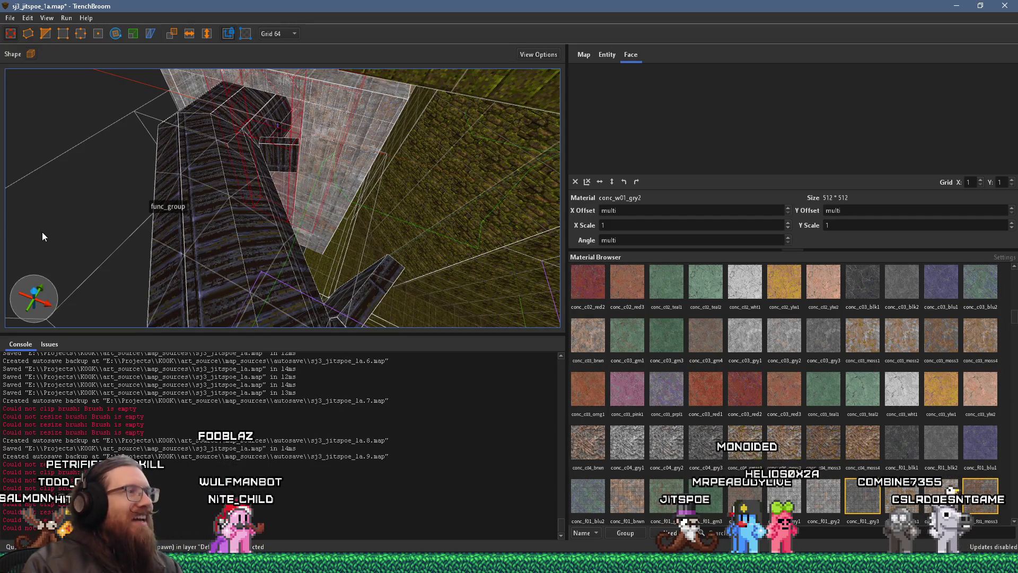
mouse_move(211, 167)
mouse_down()
mouse_move(266, 133)
mouse_move(384, 310)
mouse_move(485, 306)
mouse_move(402, 291)
mouse_move(470, 270)
mouse_up()
Step: Enlarge the brush to 192 by 128 units, slope its front face, then stretch it much larger
scroll(358, 235, up, 3)
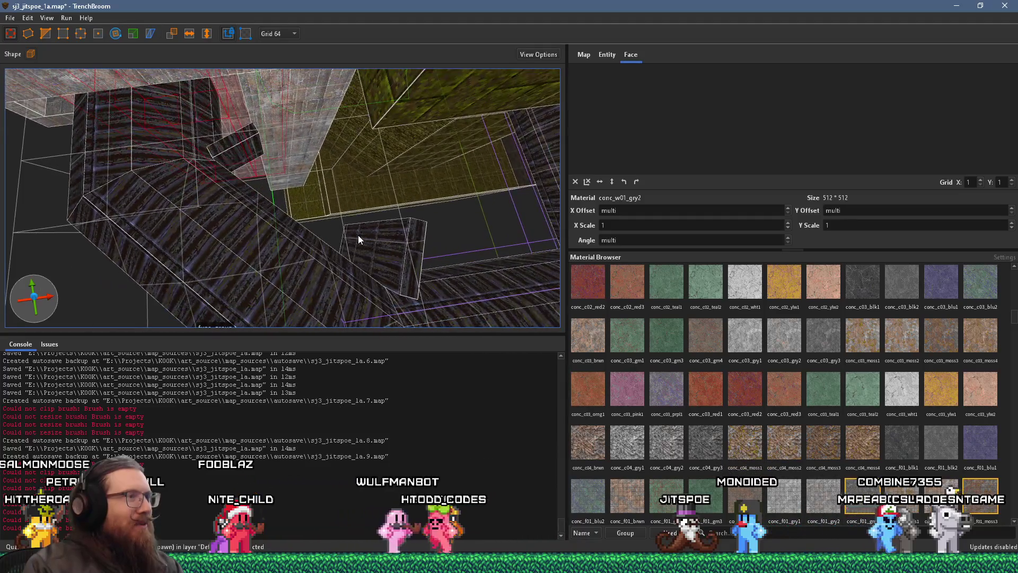
click(283, 141)
scroll(339, 215, up, 3)
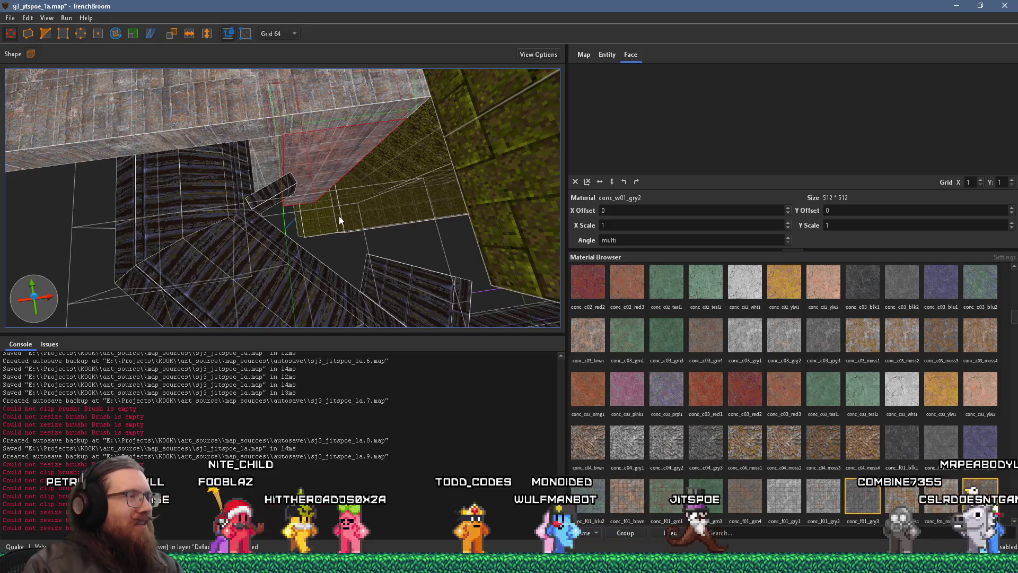
click(322, 160)
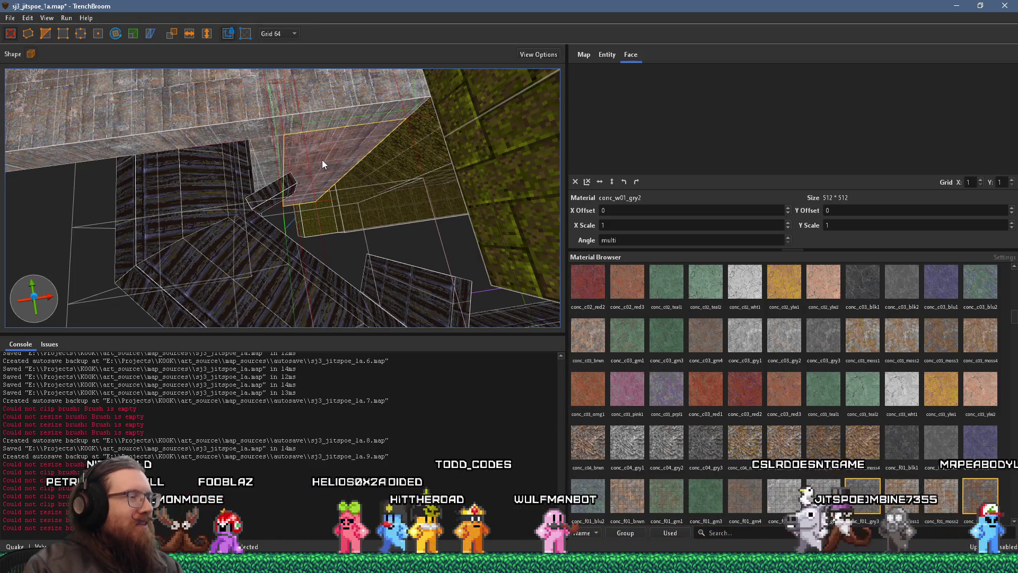
mouse_move(322, 160)
mouse_down()
mouse_move(351, 212)
mouse_move(169, 88)
mouse_move(208, 166)
mouse_move(187, 130)
mouse_up()
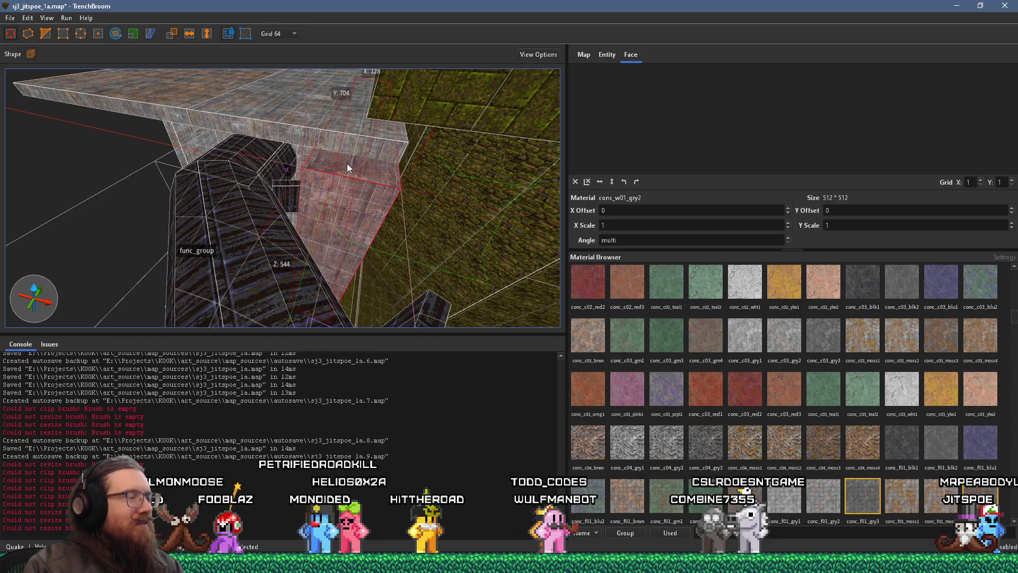
mouse_move(351, 237)
mouse_down()
mouse_move(543, 275)
mouse_move(364, 257)
mouse_move(484, 356)
mouse_up()
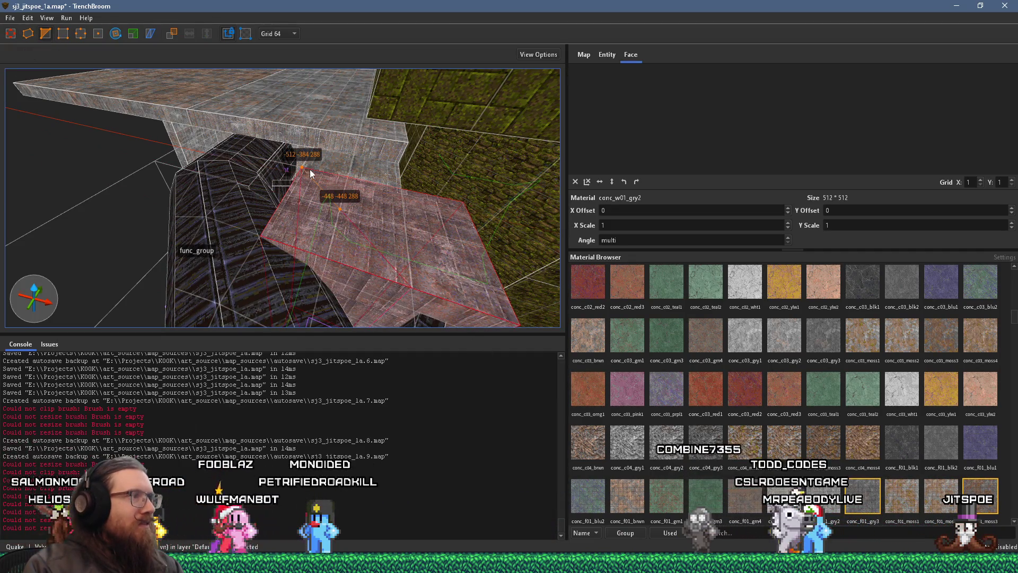
drag(317, 178, 326, 180)
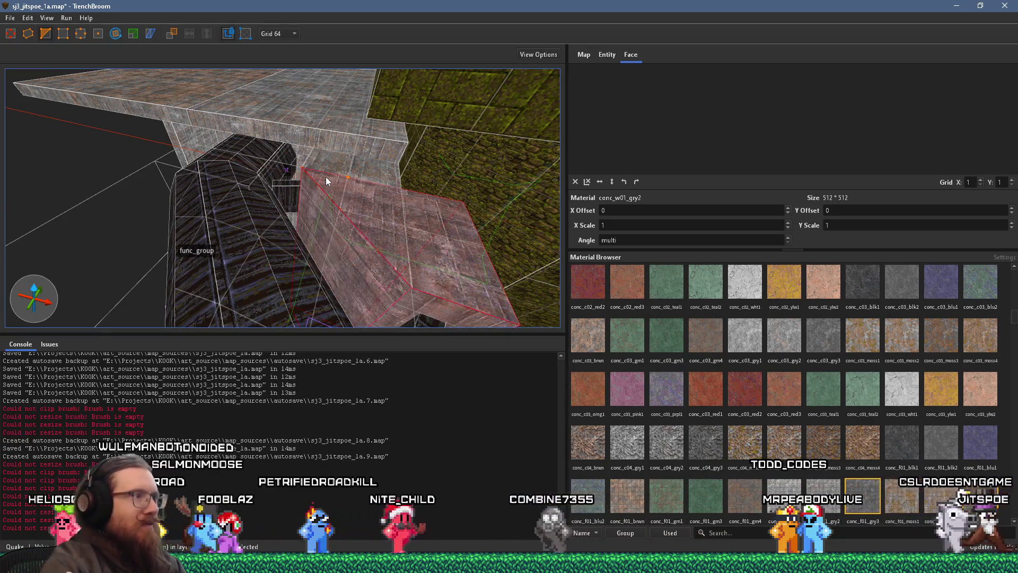
scroll(326, 176, up, 5)
scroll(217, 226, up, 3)
mouse_move(214, 198)
mouse_down()
mouse_move(412, 222)
mouse_move(287, 155)
mouse_move(406, 149)
mouse_move(249, 155)
mouse_move(190, 197)
mouse_move(262, 203)
mouse_move(248, 207)
mouse_move(458, 285)
mouse_move(285, 73)
mouse_move(276, 175)
mouse_move(253, 62)
mouse_move(241, 56)
mouse_move(252, 125)
mouse_move(328, 97)
mouse_move(399, 89)
mouse_move(333, 161)
mouse_move(256, 172)
mouse_move(182, 276)
mouse_move(425, 286)
mouse_move(415, 221)
mouse_move(357, 90)
mouse_move(357, 119)
mouse_move(375, 126)
mouse_move(297, 49)
mouse_move(259, 75)
mouse_move(317, 157)
mouse_move(367, 186)
mouse_move(329, 180)
mouse_move(336, 153)
mouse_move(355, 174)
mouse_move(219, 193)
mouse_move(406, 192)
mouse_move(247, 140)
mouse_move(326, 149)
mouse_move(351, 199)
mouse_move(212, 194)
mouse_move(331, 184)
mouse_move(384, 217)
mouse_move(489, 206)
mouse_move(374, 222)
mouse_move(561, 217)
mouse_up()
Step: Lengthen the floor ledge brush along the floor from 1088 to 1376 units on X
mouse_move(342, 201)
mouse_down()
mouse_move(316, 199)
mouse_move(347, 205)
mouse_move(235, 233)
mouse_up()
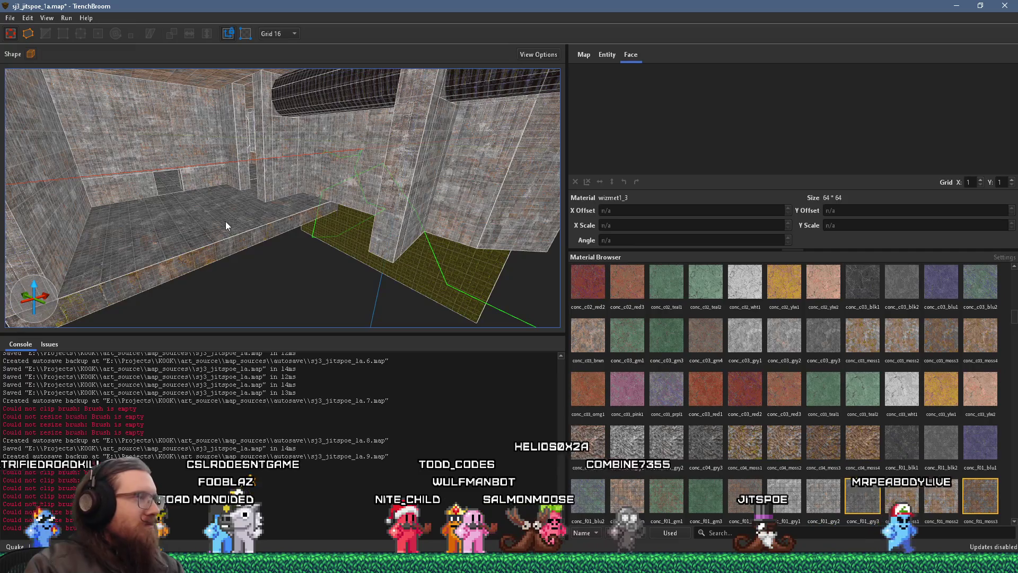
click(255, 226)
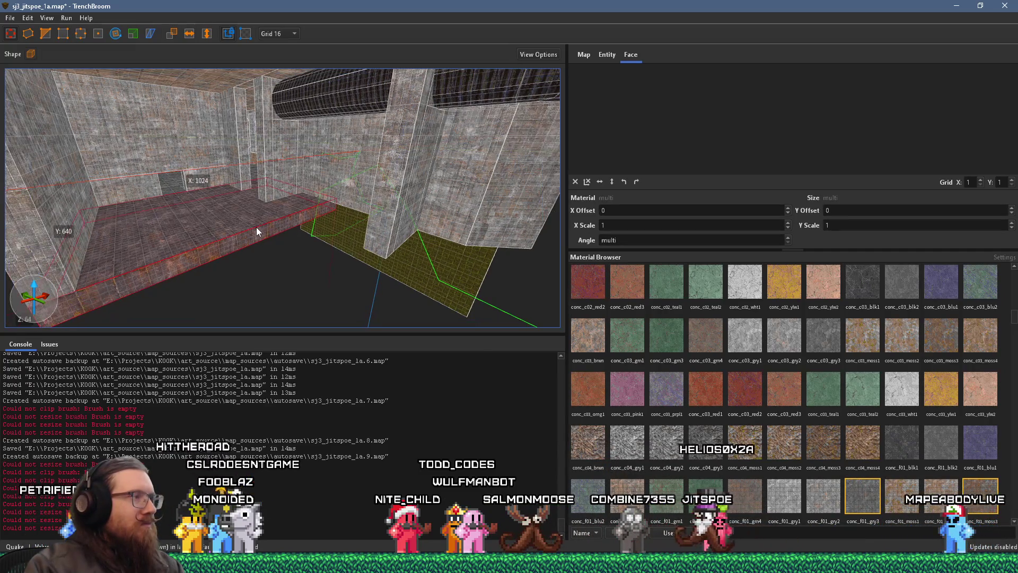
key(shift)
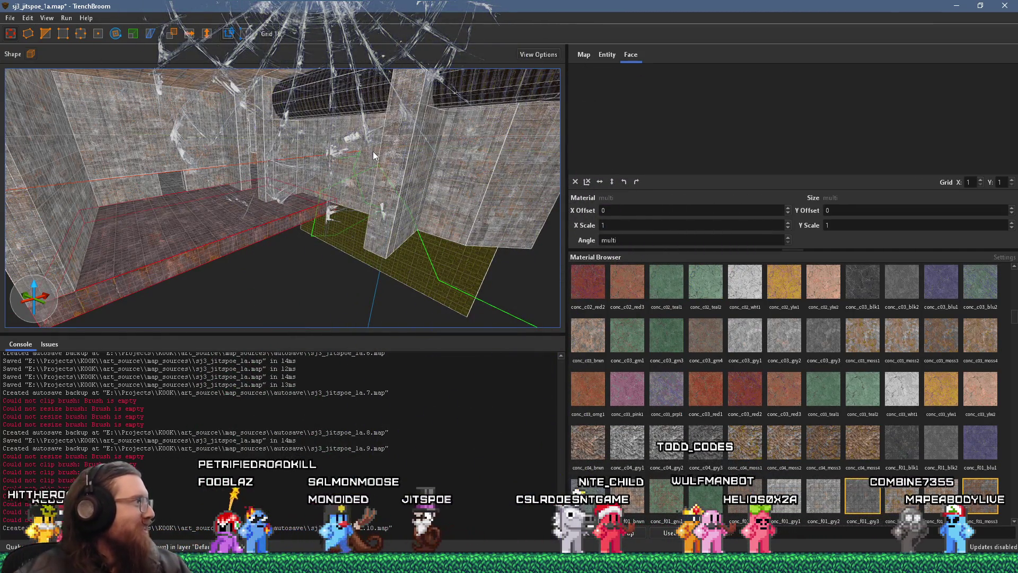
mouse_move(311, 204)
mouse_down()
mouse_move(218, 258)
mouse_move(328, 258)
mouse_move(167, 269)
mouse_move(235, 246)
mouse_move(227, 226)
mouse_move(187, 240)
mouse_up()
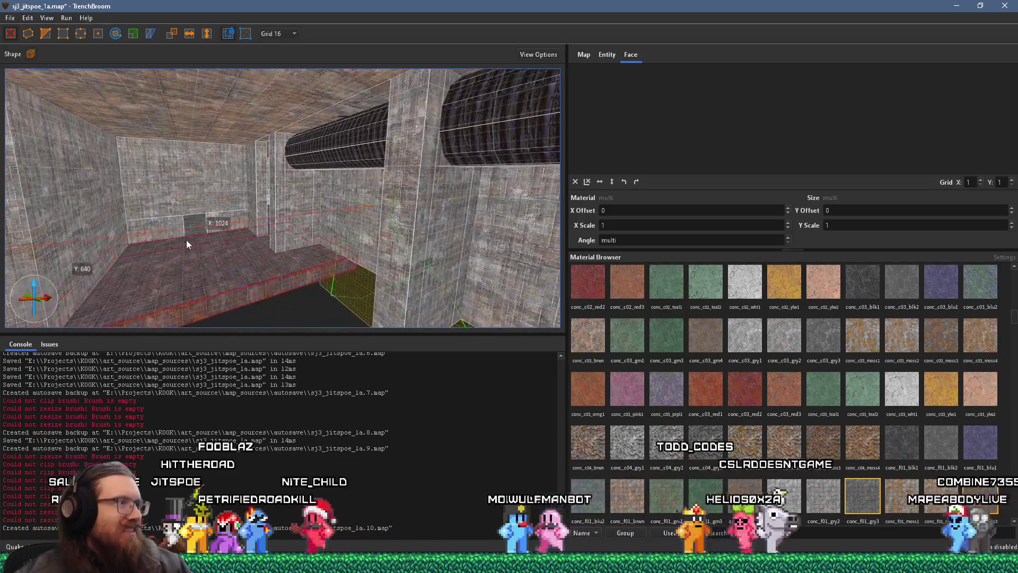
mouse_move(268, 277)
mouse_down()
mouse_move(330, 283)
mouse_move(44, 189)
mouse_up()
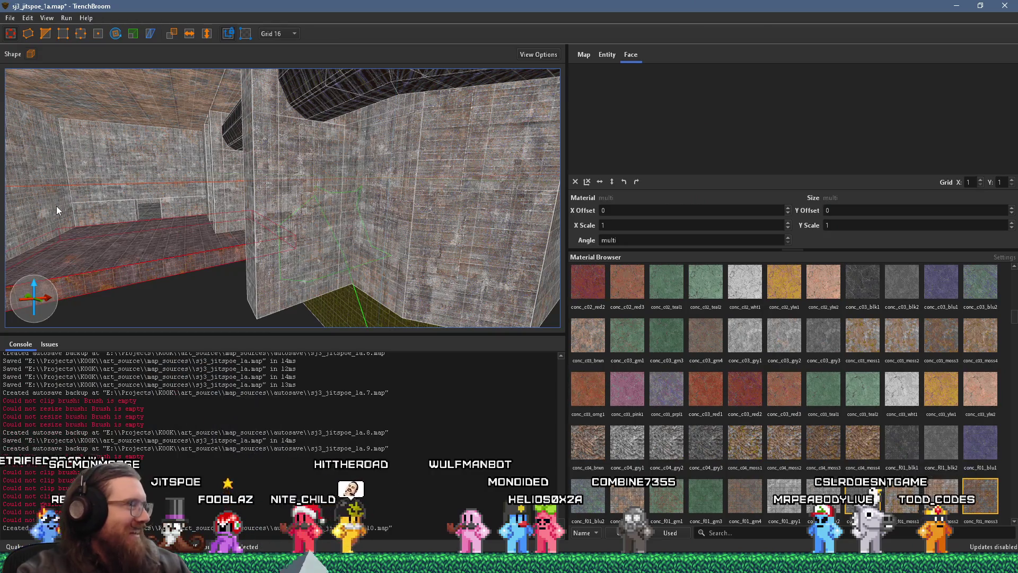
mouse_move(249, 231)
mouse_down()
mouse_move(320, 244)
mouse_move(189, 230)
mouse_move(507, 197)
mouse_move(199, 228)
mouse_move(353, 161)
mouse_move(221, 241)
mouse_move(461, 272)
mouse_move(417, 280)
mouse_move(239, 232)
mouse_up()
click(260, 238)
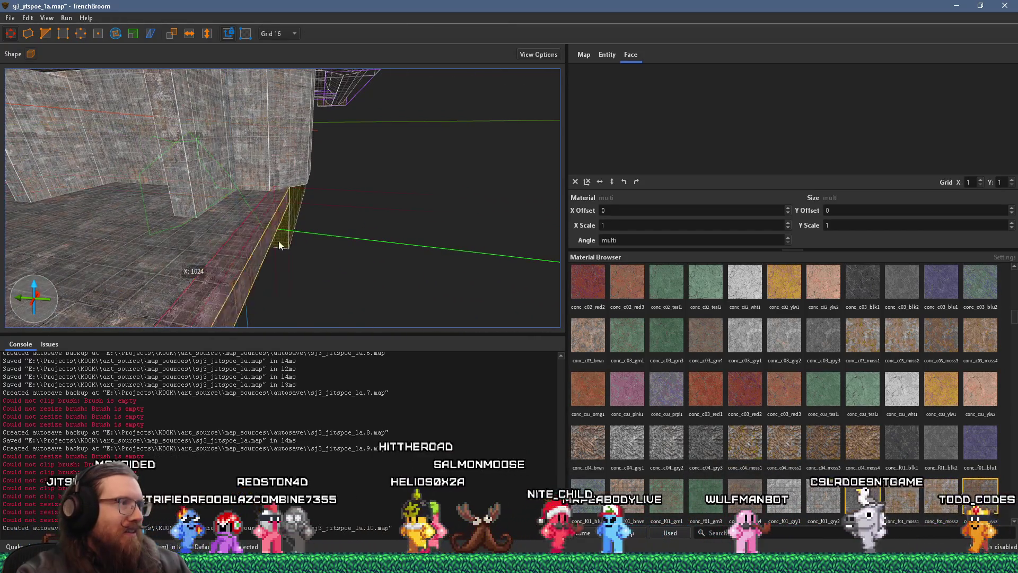
mouse_move(345, 233)
mouse_down()
mouse_move(311, 244)
mouse_move(352, 241)
mouse_move(245, 291)
mouse_move(402, 228)
mouse_move(327, 232)
mouse_up()
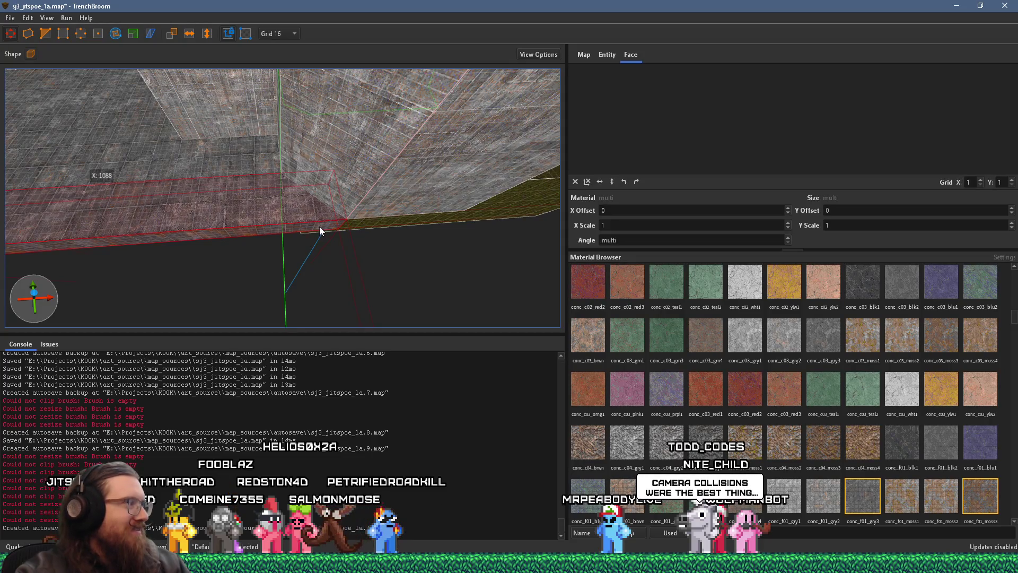
mouse_move(320, 227)
mouse_down()
mouse_move(320, 328)
mouse_move(325, 262)
mouse_move(514, 230)
mouse_move(249, 282)
mouse_move(470, 199)
mouse_up()
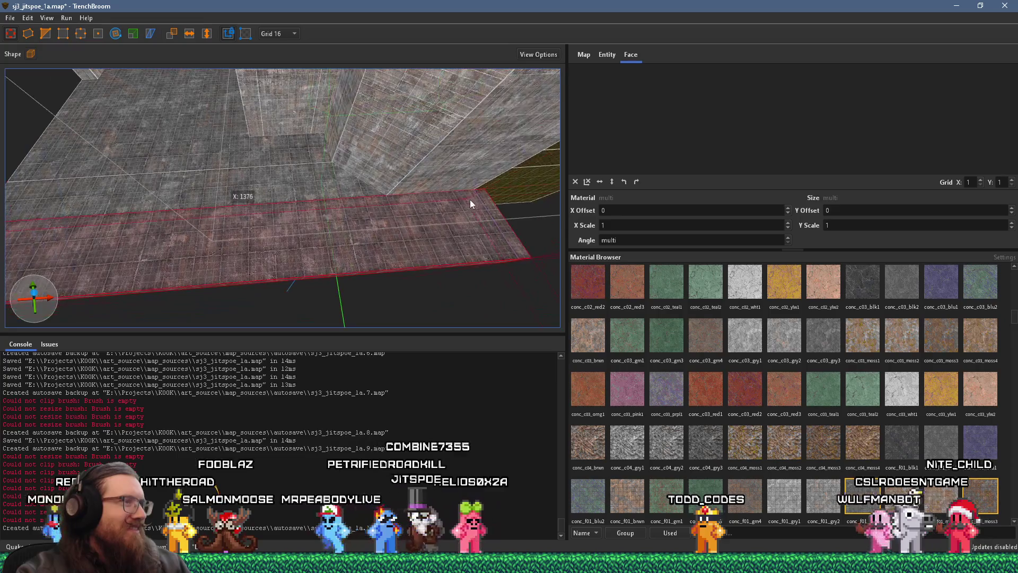
mouse_move(209, 200)
mouse_down()
mouse_move(446, 244)
mouse_move(280, 196)
mouse_move(469, 221)
mouse_move(340, 205)
mouse_up()
key(Escape)
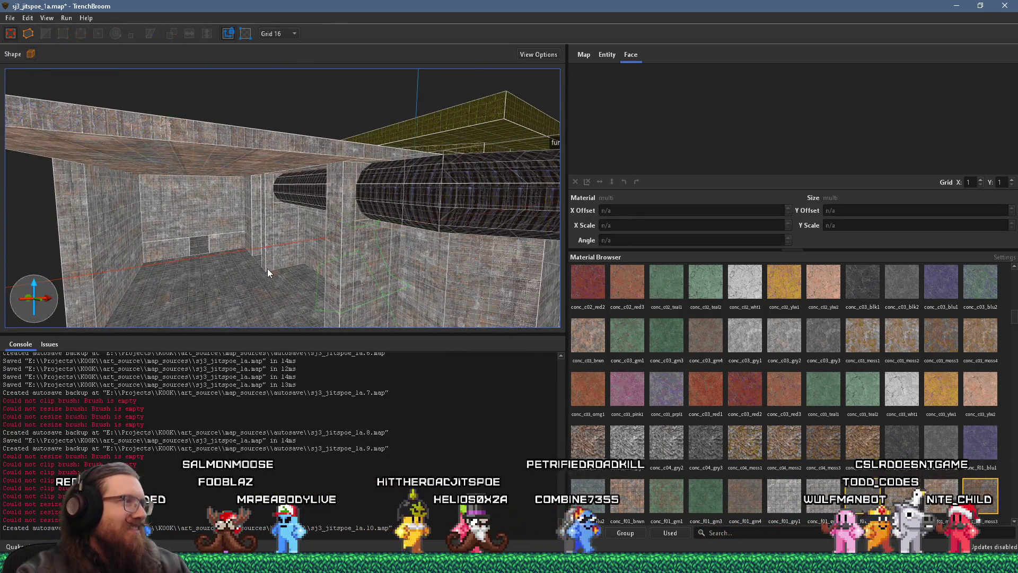
Step: Stretch the brush beside the func_group pipe into a long slab extending to the left
mouse_move(245, 274)
mouse_down()
mouse_move(423, 175)
mouse_move(291, 239)
mouse_move(246, 236)
mouse_up()
click(229, 273)
mouse_move(229, 272)
mouse_down()
mouse_move(314, 286)
mouse_move(466, 218)
mouse_move(123, 244)
mouse_up()
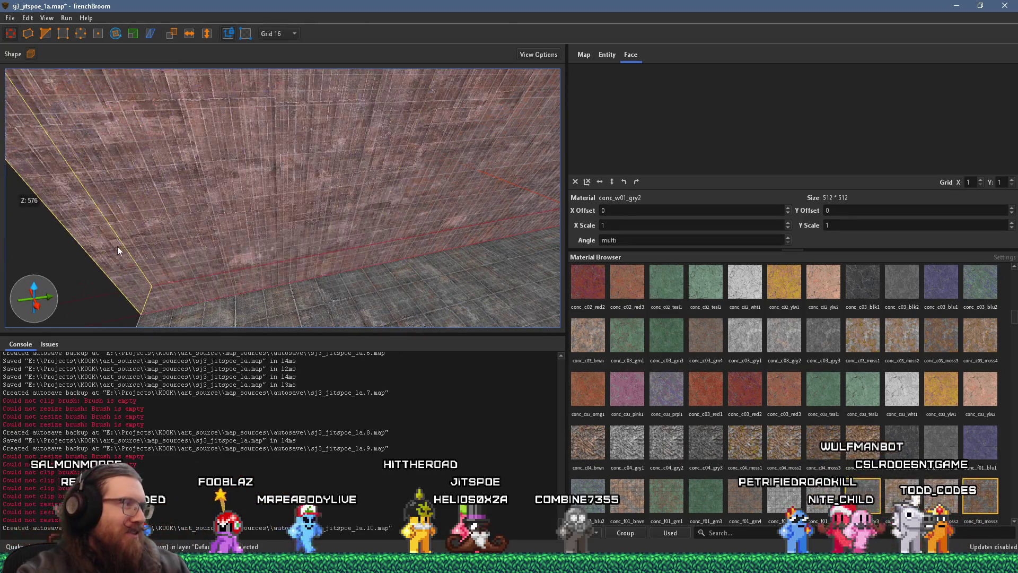
drag(196, 247, 366, 202)
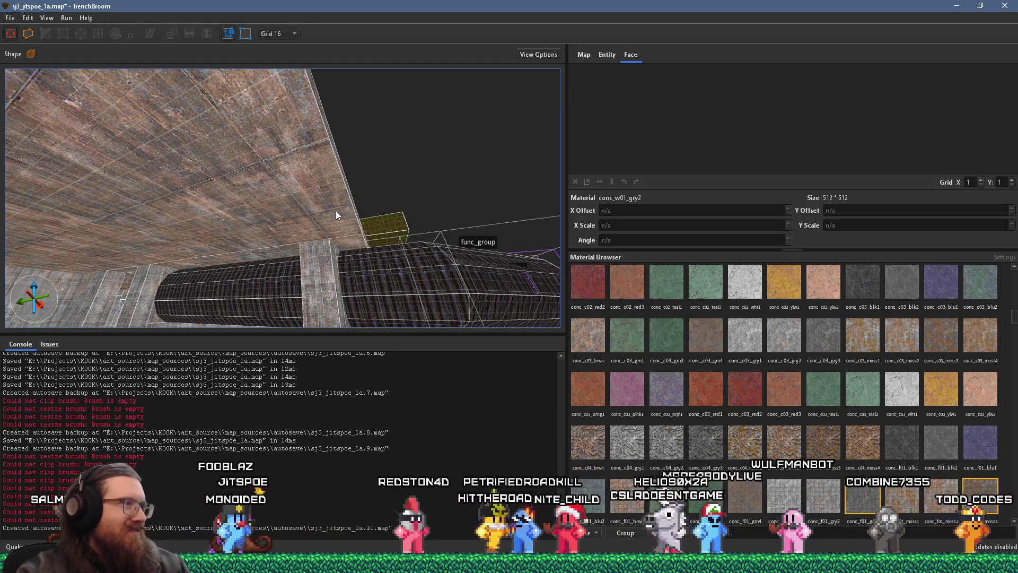
click(335, 214)
mouse_move(336, 214)
mouse_down()
mouse_move(212, 100)
mouse_move(94, 260)
mouse_move(370, 180)
mouse_move(203, 265)
mouse_move(298, 249)
mouse_up()
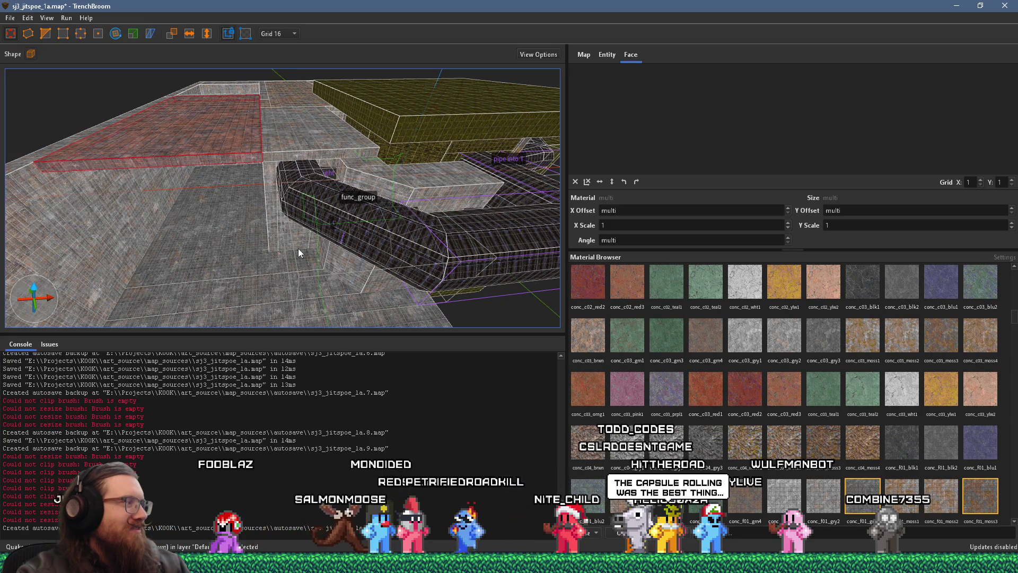
drag(355, 231, 273, 226)
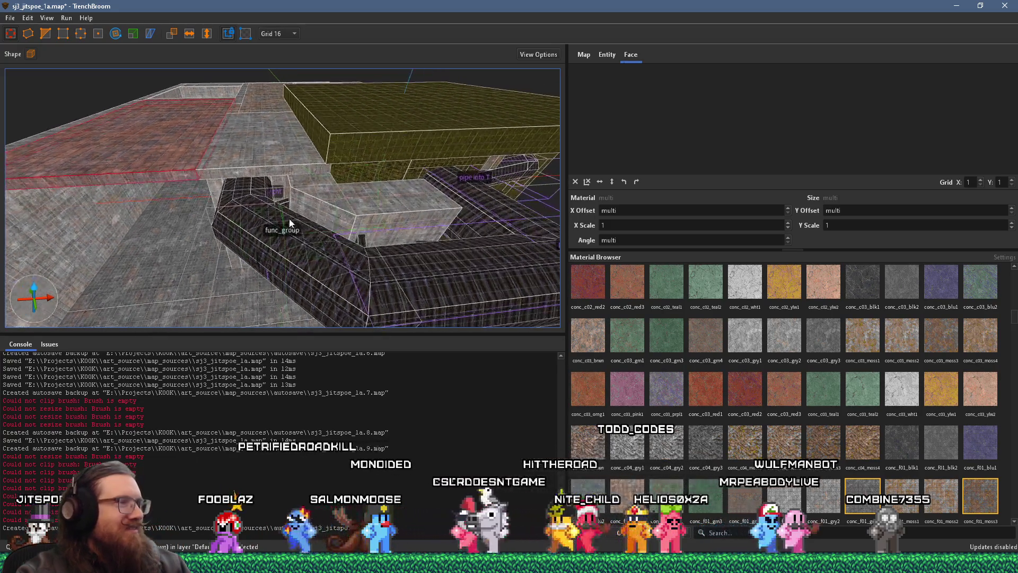
mouse_move(288, 167)
mouse_down()
mouse_move(315, 284)
mouse_move(286, 184)
mouse_move(280, 190)
mouse_up()
mouse_move(171, 170)
mouse_down()
mouse_move(172, 200)
mouse_move(126, 314)
mouse_move(158, 256)
mouse_move(527, 260)
mouse_move(393, 253)
mouse_up()
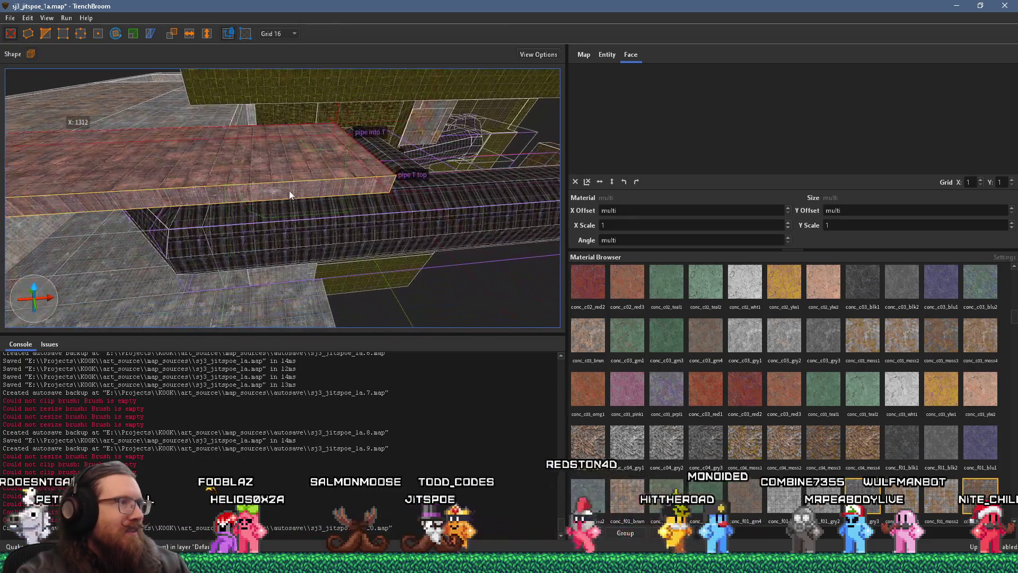
Step: Look over the grey room, then save sj3_jitspoe_1a.map
mouse_move(297, 195)
mouse_down()
mouse_move(308, 269)
mouse_move(335, 155)
mouse_move(242, 169)
mouse_move(310, 214)
mouse_move(370, 96)
mouse_move(261, 187)
mouse_move(250, 175)
mouse_move(200, 195)
mouse_move(284, 164)
mouse_move(236, 198)
mouse_move(506, 207)
mouse_move(325, 180)
mouse_move(461, 183)
mouse_move(393, 177)
mouse_move(454, 227)
mouse_move(520, 247)
mouse_move(179, 211)
mouse_move(109, 193)
mouse_move(128, 184)
mouse_move(374, 256)
mouse_move(472, 243)
mouse_move(520, 194)
mouse_move(326, 91)
mouse_move(36, 101)
mouse_move(405, 144)
mouse_up()
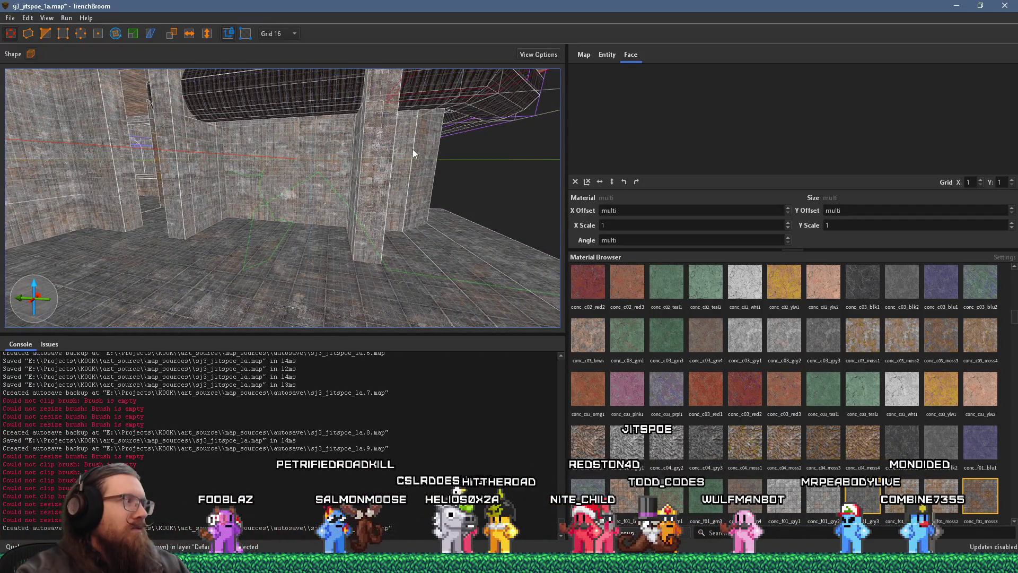
mouse_move(422, 193)
mouse_down()
mouse_move(402, 180)
mouse_move(19, 200)
mouse_move(380, 198)
mouse_move(193, 225)
mouse_move(289, 206)
mouse_move(215, 176)
mouse_move(110, 173)
mouse_move(319, 175)
mouse_move(227, 115)
mouse_move(108, 67)
mouse_move(145, 138)
mouse_move(521, 94)
mouse_move(450, 199)
mouse_move(265, 238)
mouse_up()
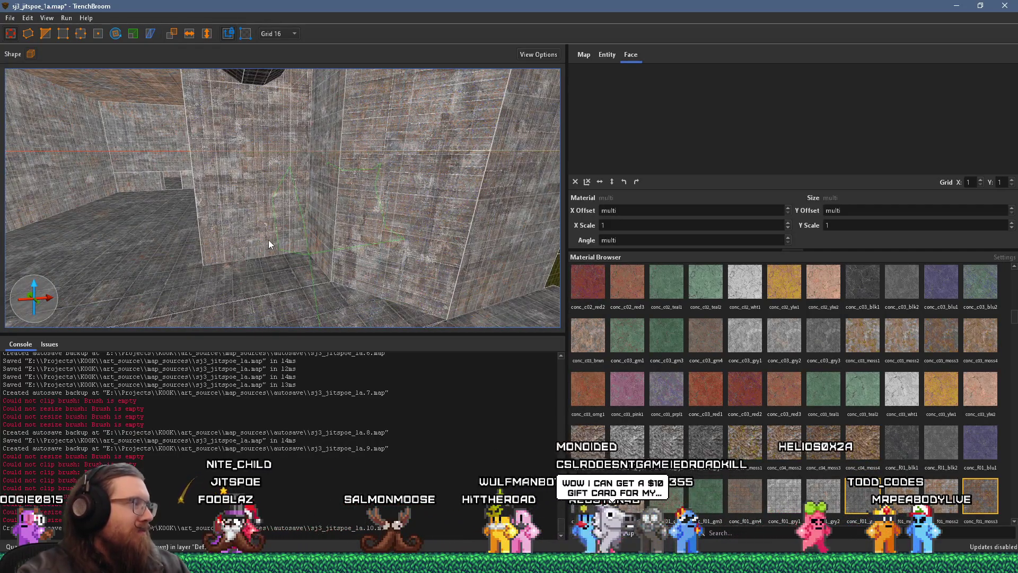
mouse_move(272, 246)
mouse_down()
mouse_move(290, 269)
mouse_move(249, 278)
mouse_move(443, 332)
mouse_move(277, 268)
mouse_move(272, 198)
mouse_move(382, 236)
mouse_move(338, 246)
mouse_up()
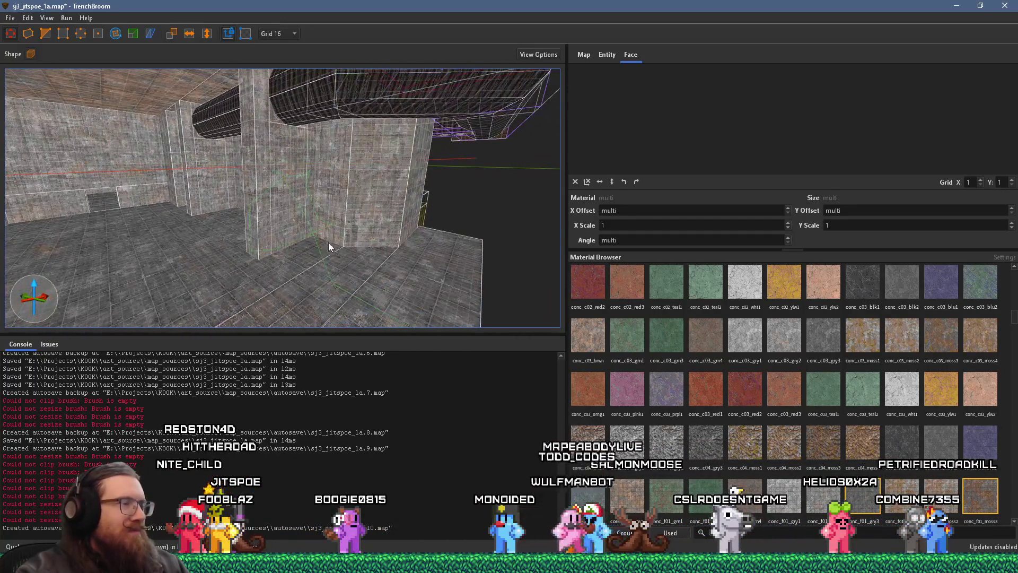
drag(168, 217, 456, 258)
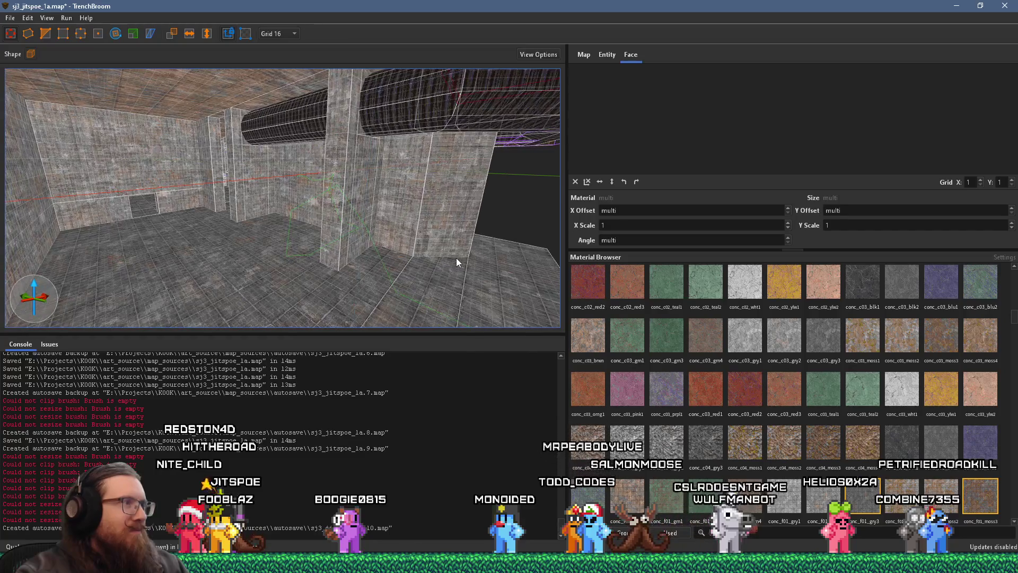
click(10, 19)
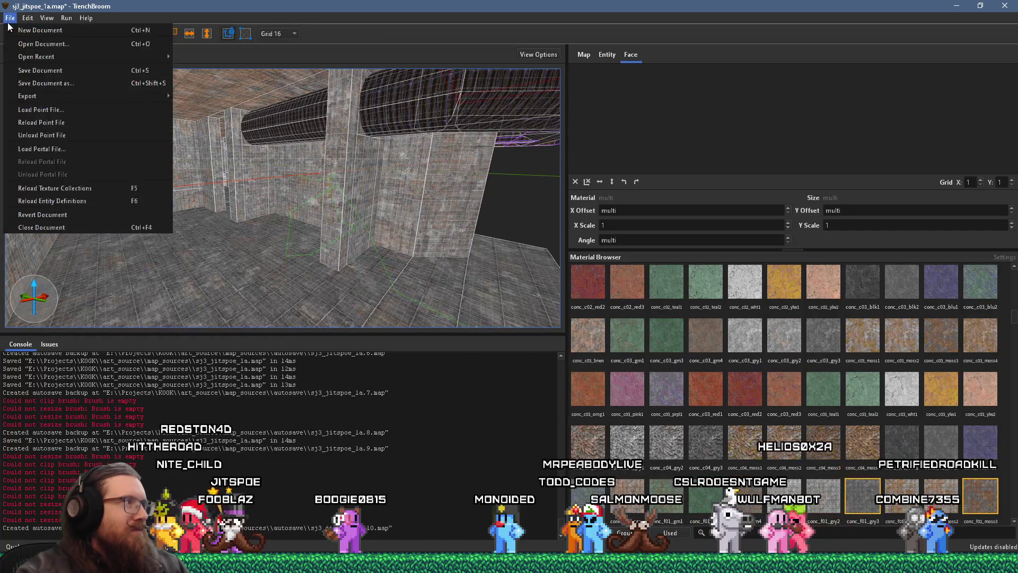
click(30, 70)
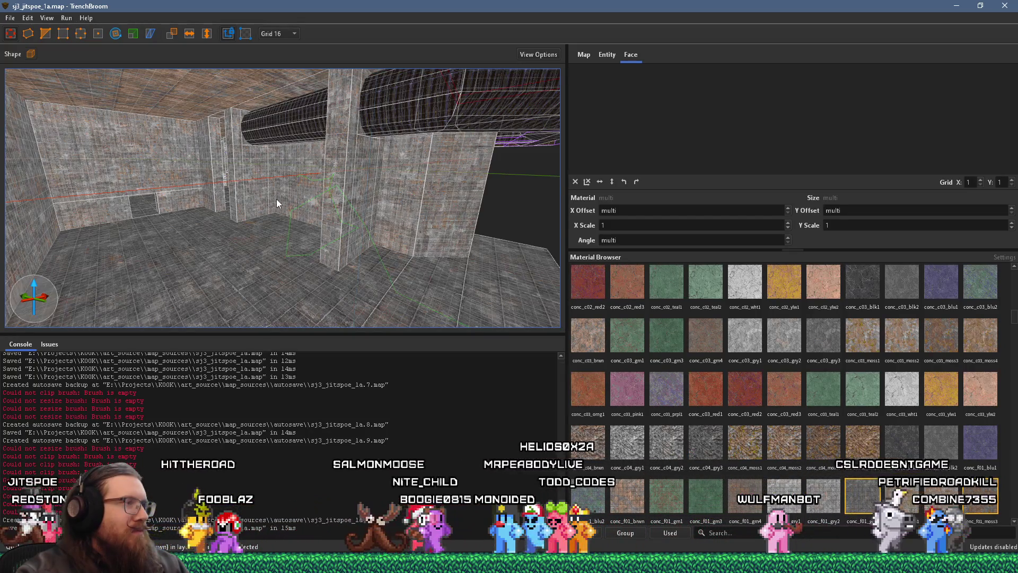
Step: Fly under the dark overhead pipe and delete the stray brush beside it
key(w)
key(a)
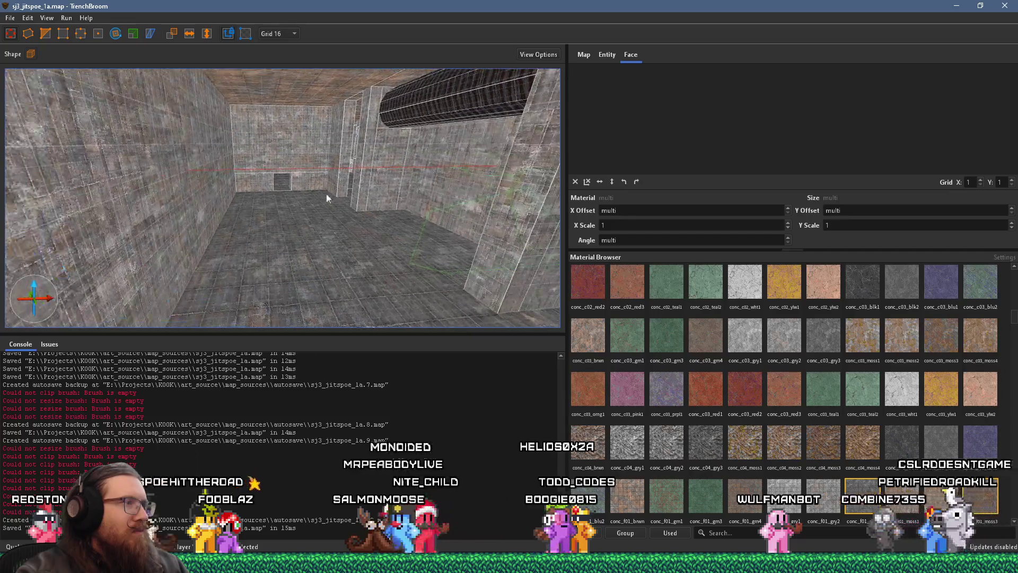
key(w)
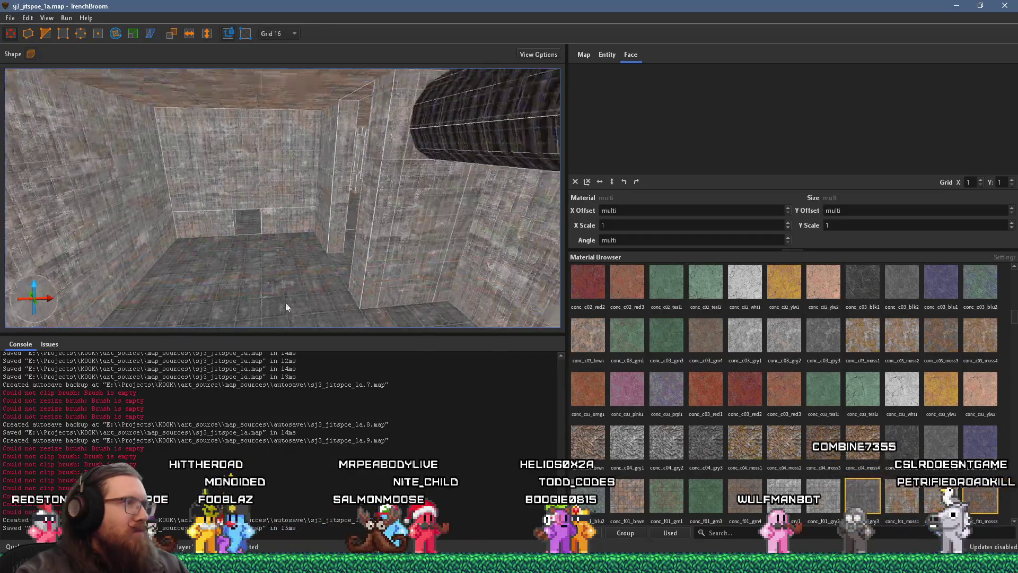
key(s)
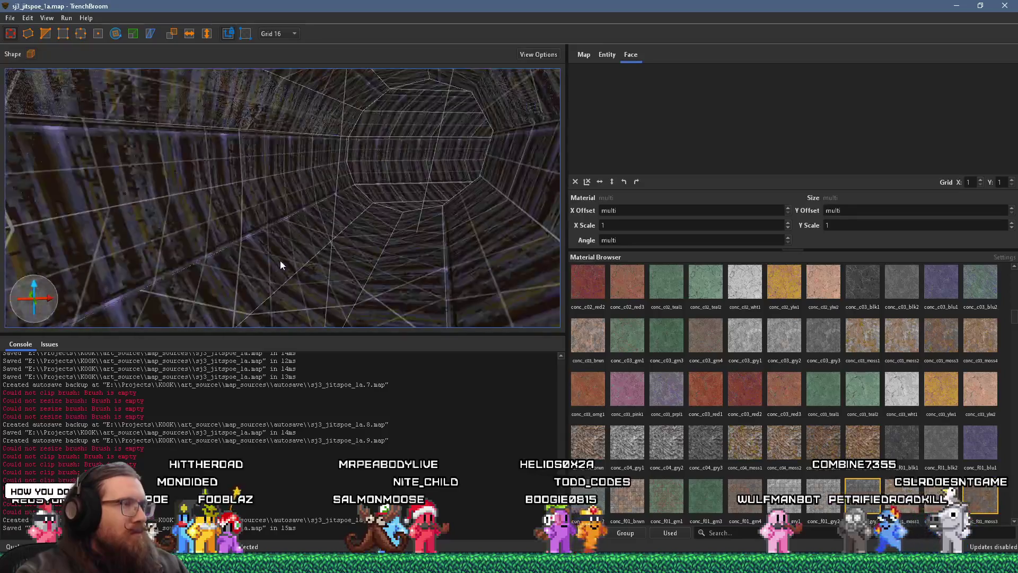
key(w)
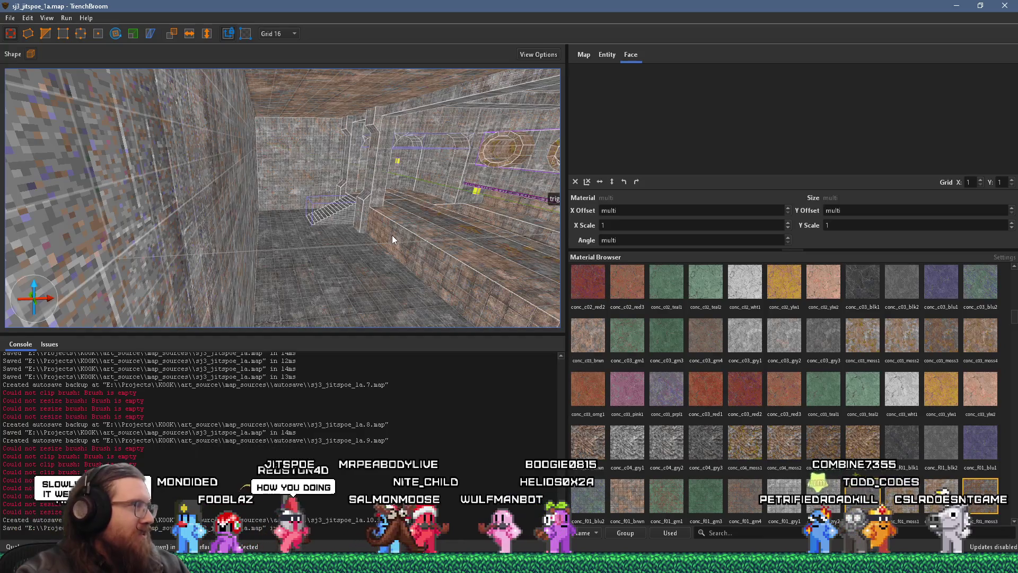
key(d)
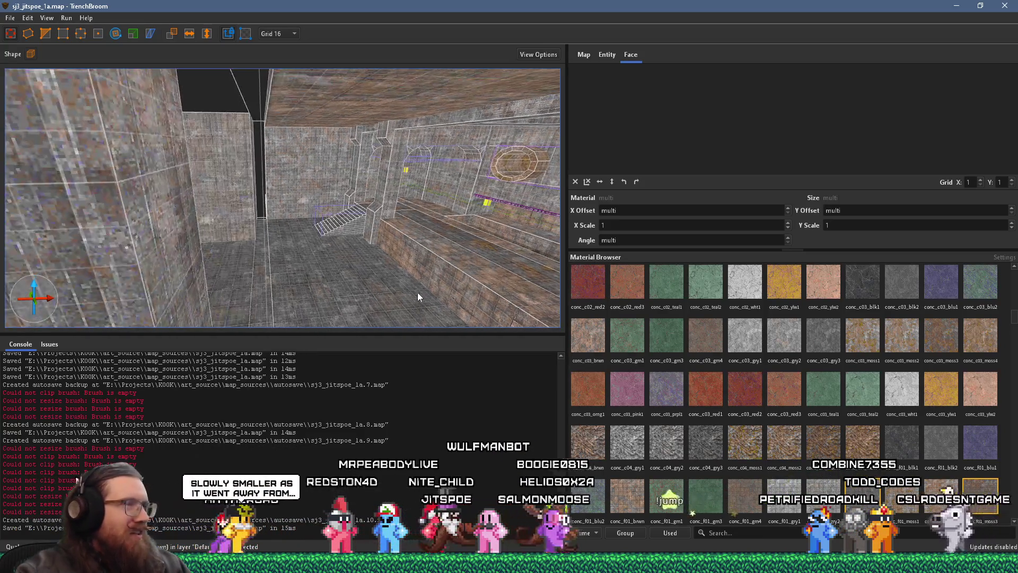
key(d)
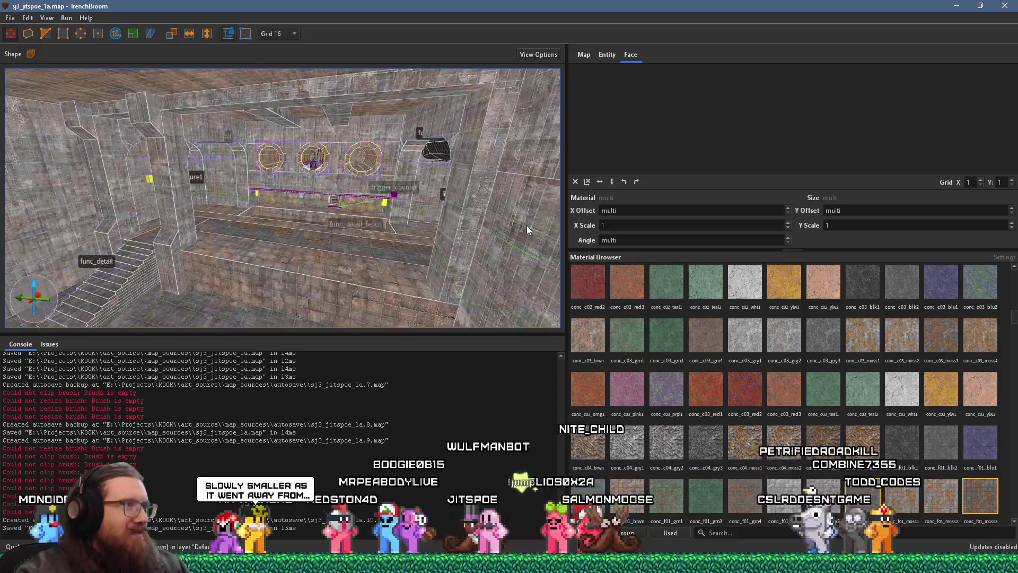
key(d)
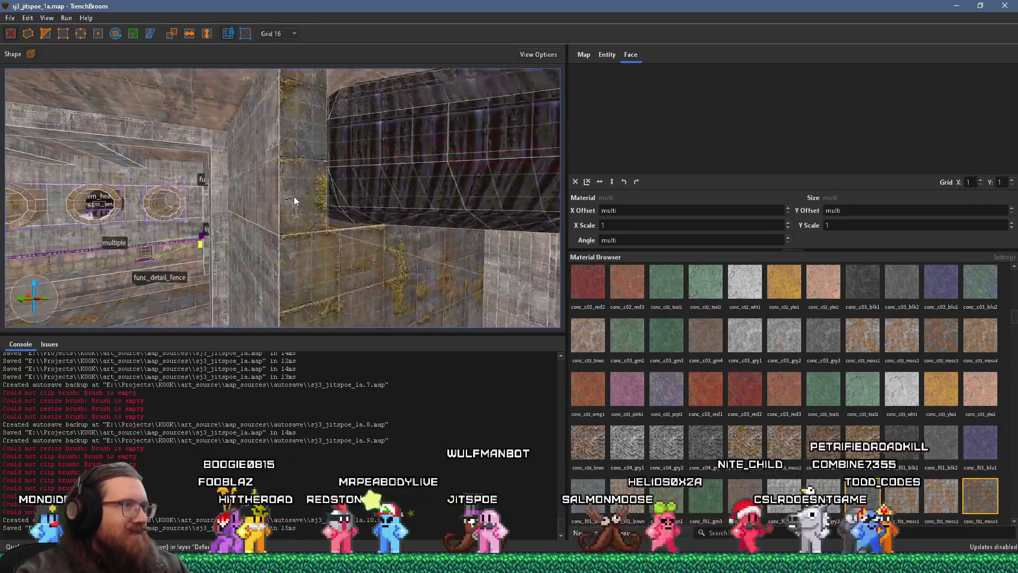
key(d)
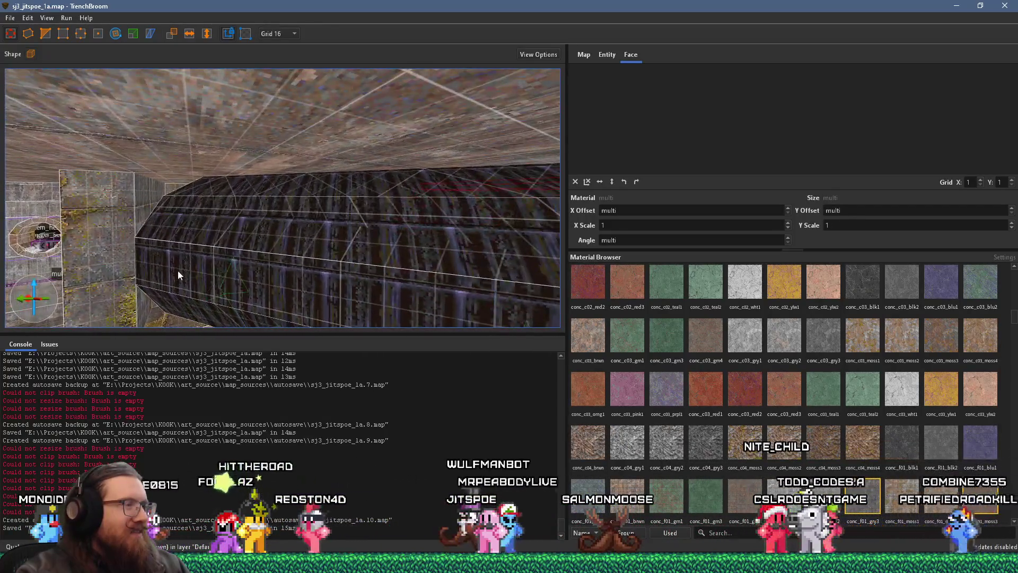
key(d)
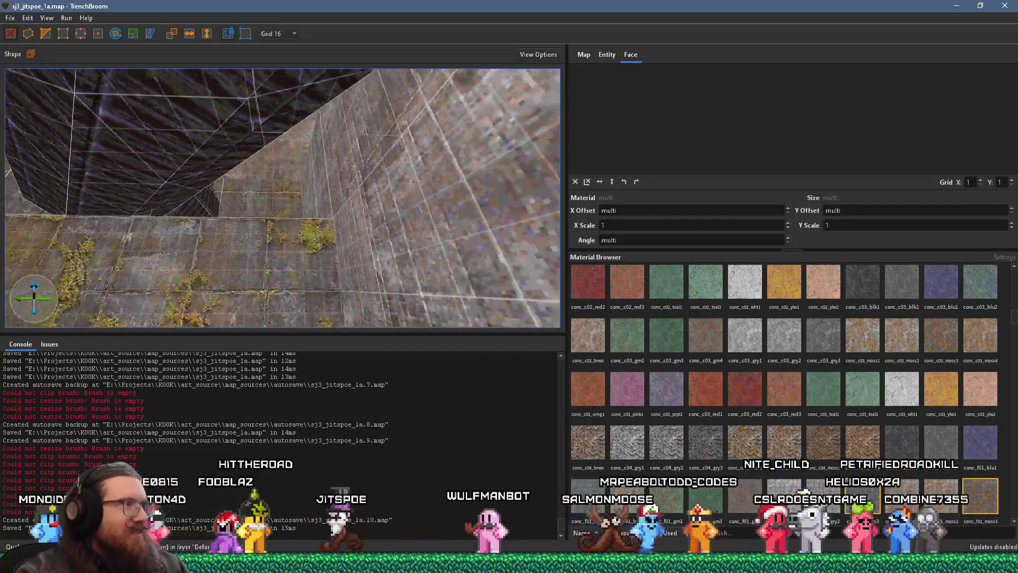
key(d)
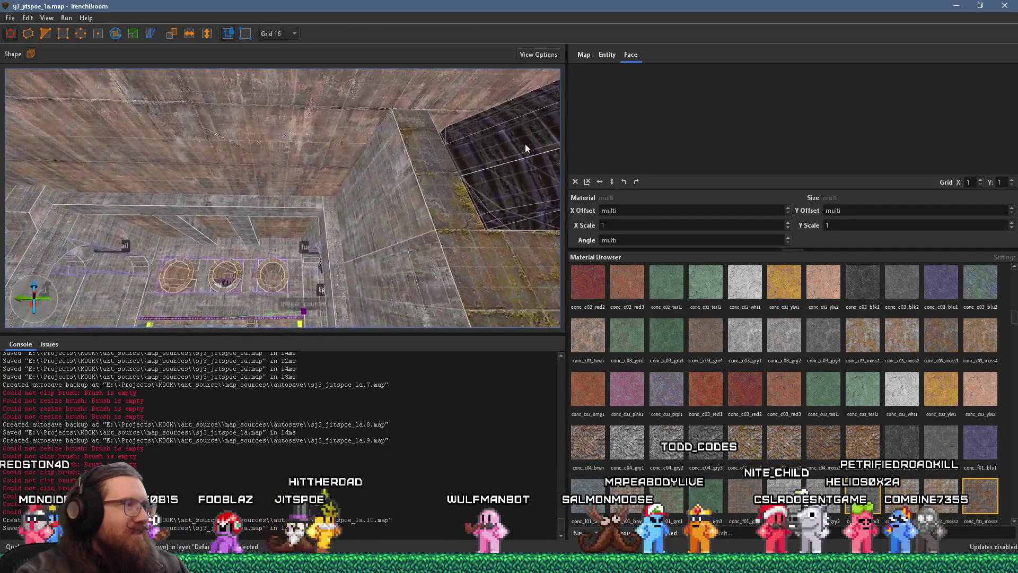
mouse_move(411, 126)
mouse_down()
mouse_move(348, 145)
mouse_move(284, 199)
mouse_move(288, 211)
mouse_move(434, 249)
mouse_up()
key(Delete)
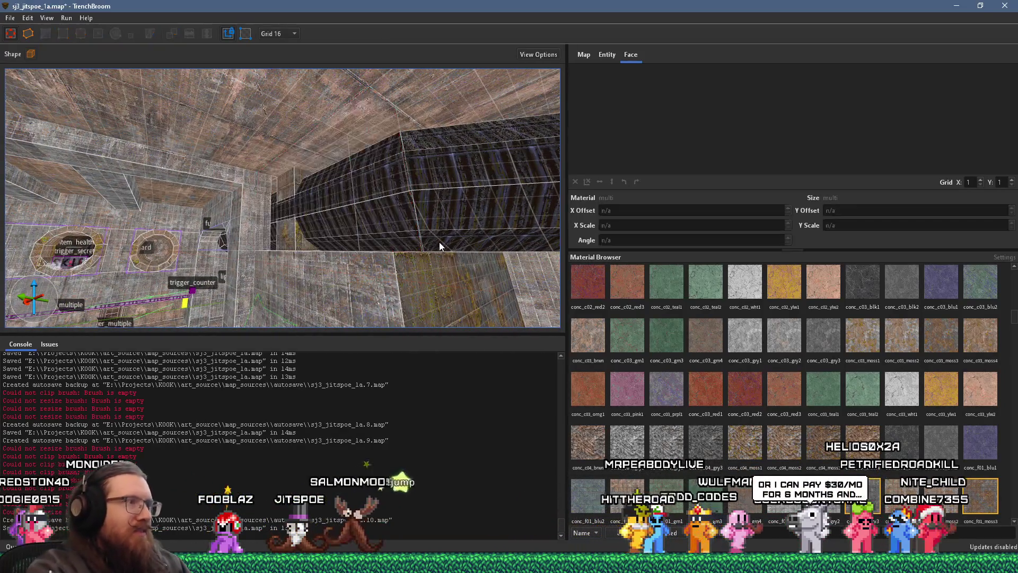
Step: View the pipe and ledge from another angle, briefly pick a left-wall brush, then deselect
drag(365, 215, 417, 347)
scroll(319, 260, up, 3)
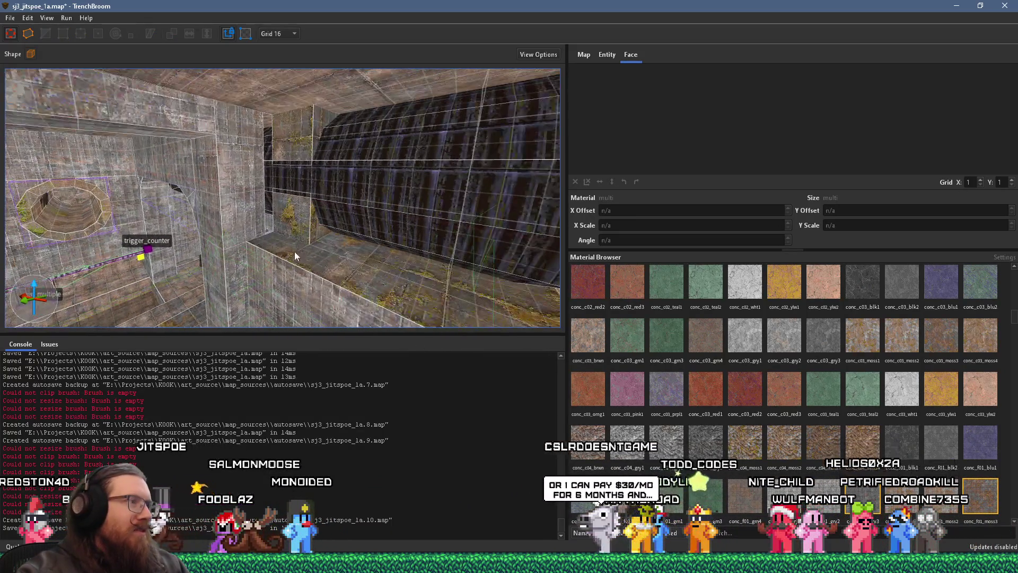
scroll(262, 246, up, 3)
mouse_move(253, 247)
mouse_down()
mouse_move(471, 186)
mouse_move(387, 161)
mouse_move(455, 166)
mouse_move(178, 242)
mouse_up()
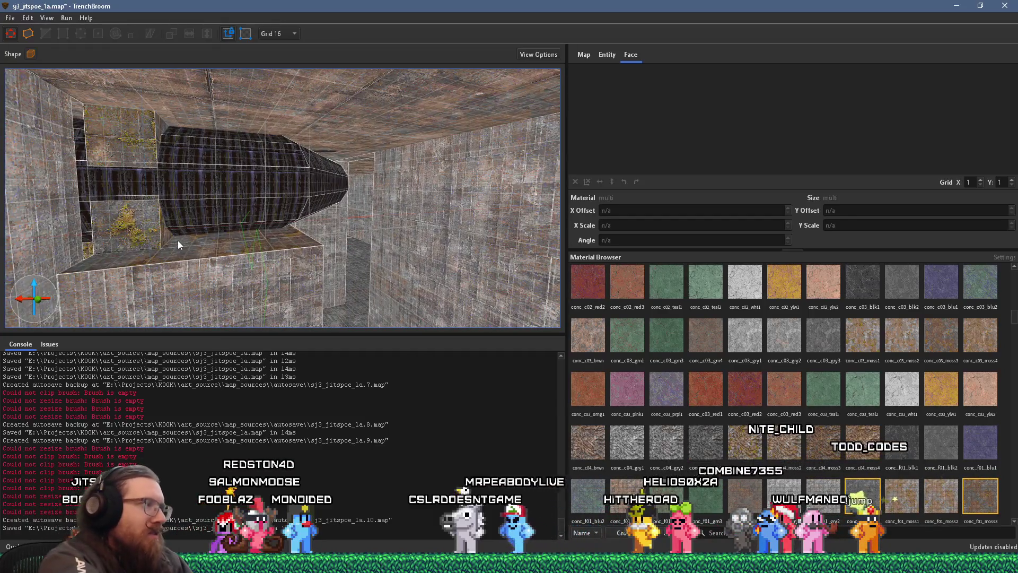
click(179, 244)
click(128, 179)
key(Escape)
mouse_move(187, 176)
mouse_down()
mouse_move(104, 208)
mouse_move(200, 236)
mouse_move(24, 250)
mouse_move(42, 233)
mouse_up()
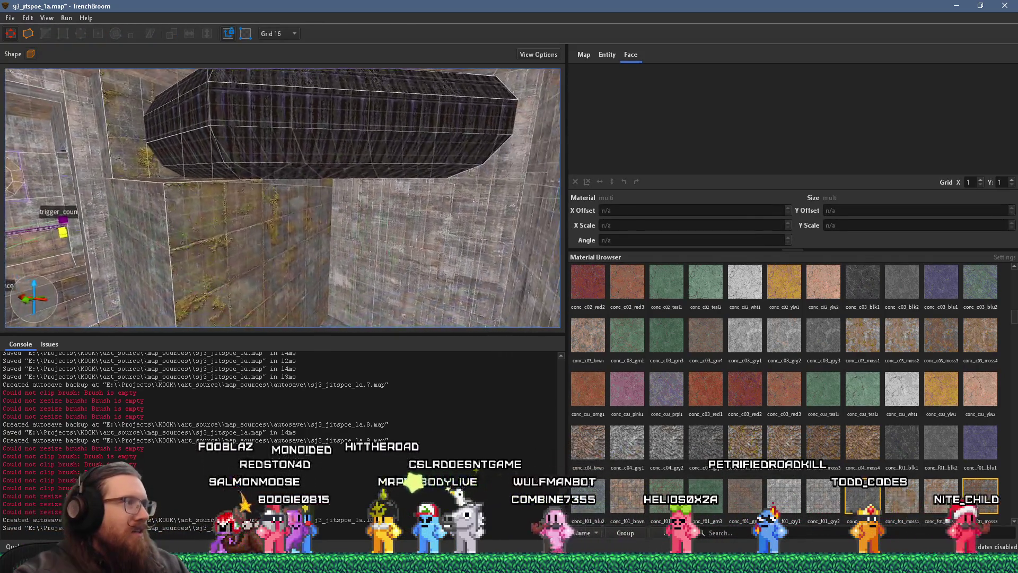
key(s)
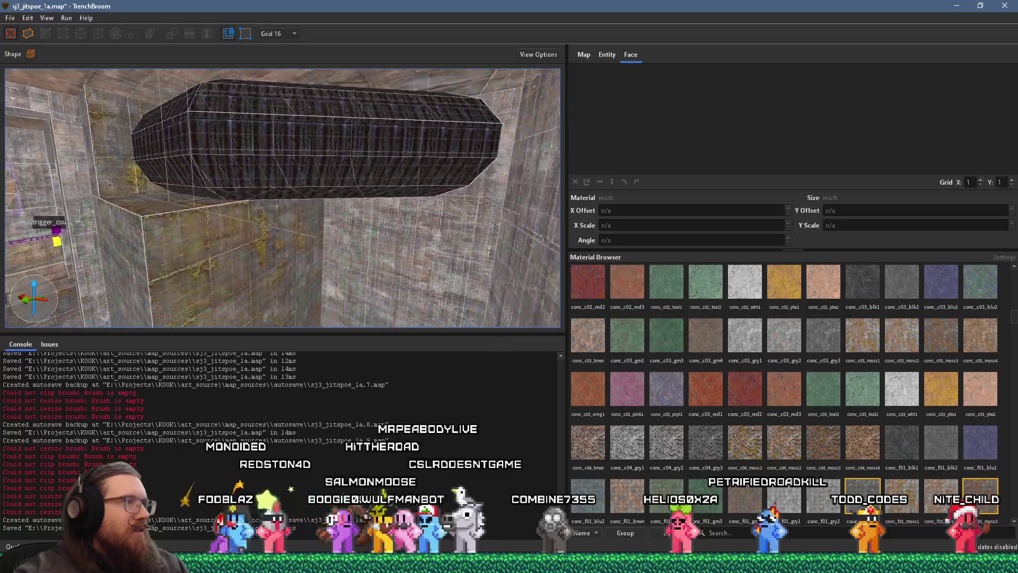
key(w)
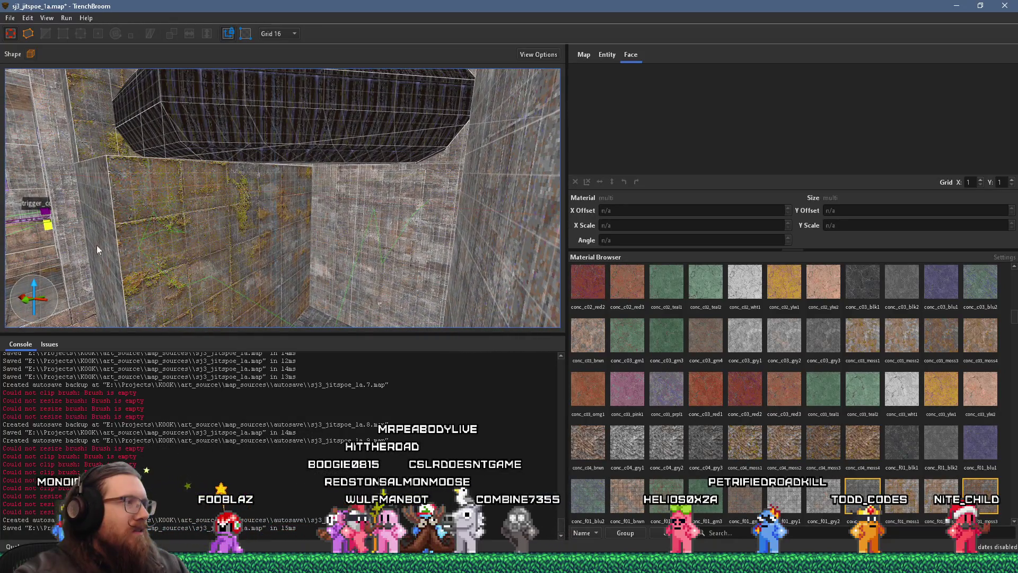
shift+click(225, 255)
click(575, 181)
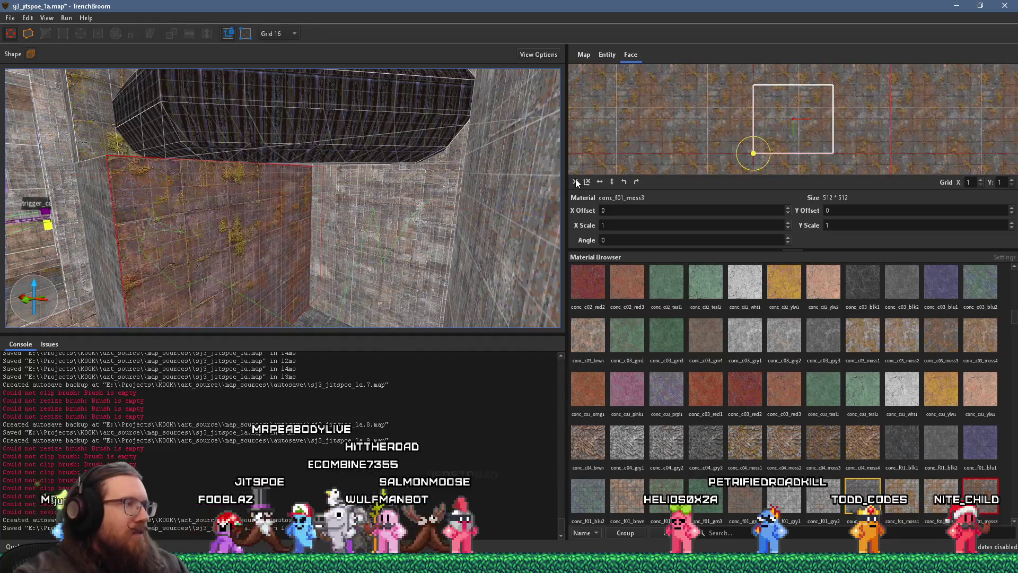
key(s)
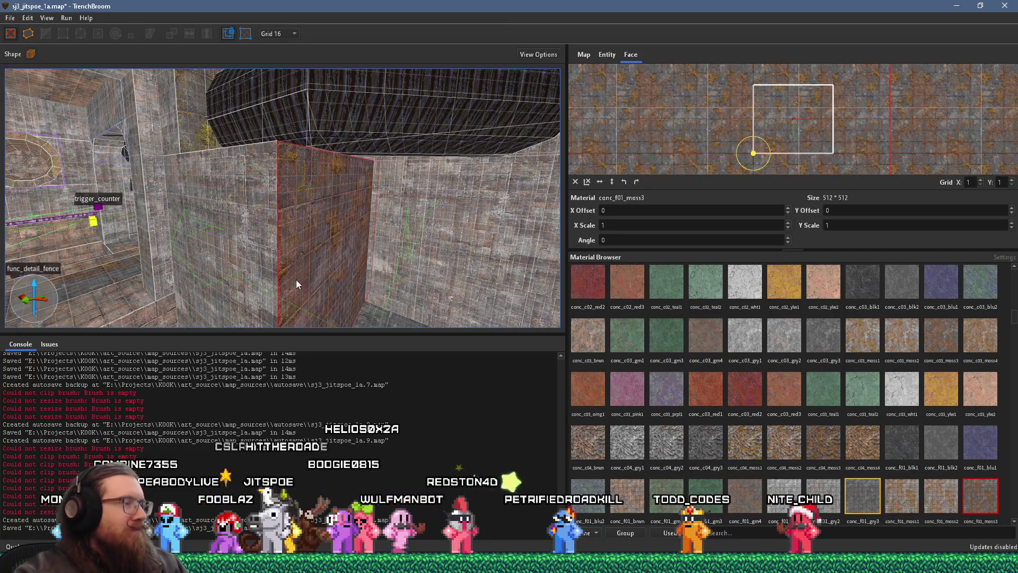
key(a)
key(d)
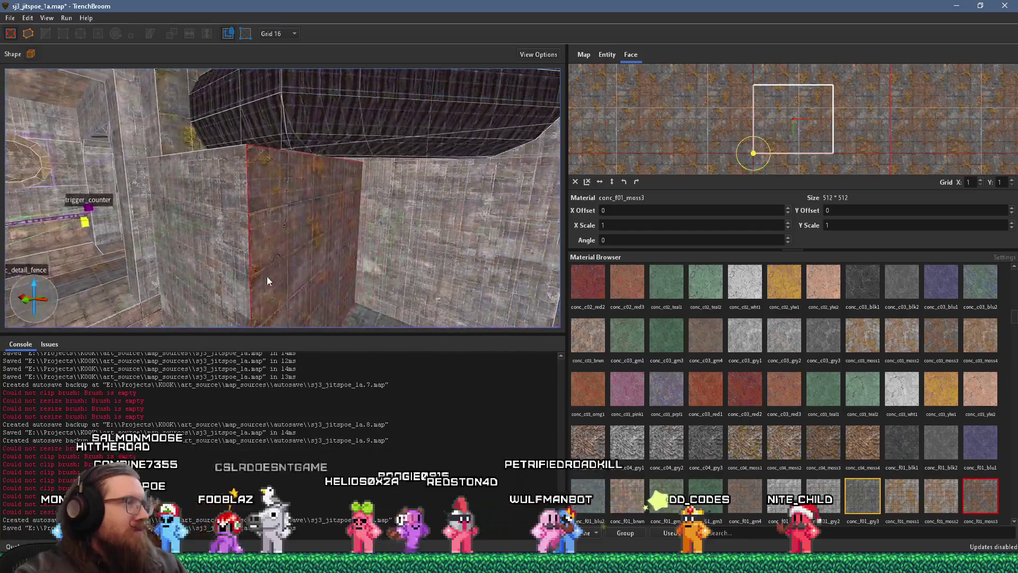
key(s)
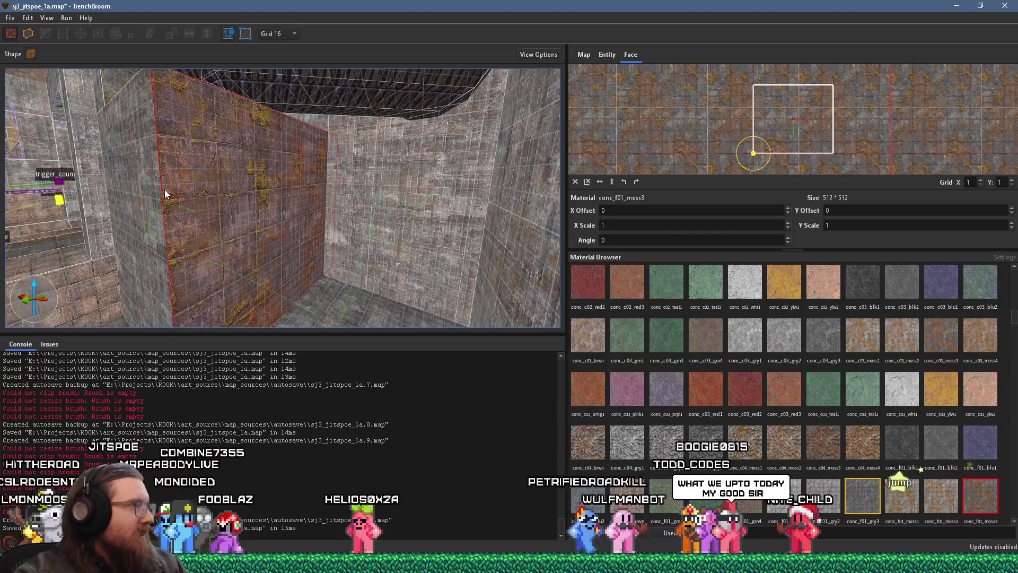
key(s)
key(s)
click(418, 218)
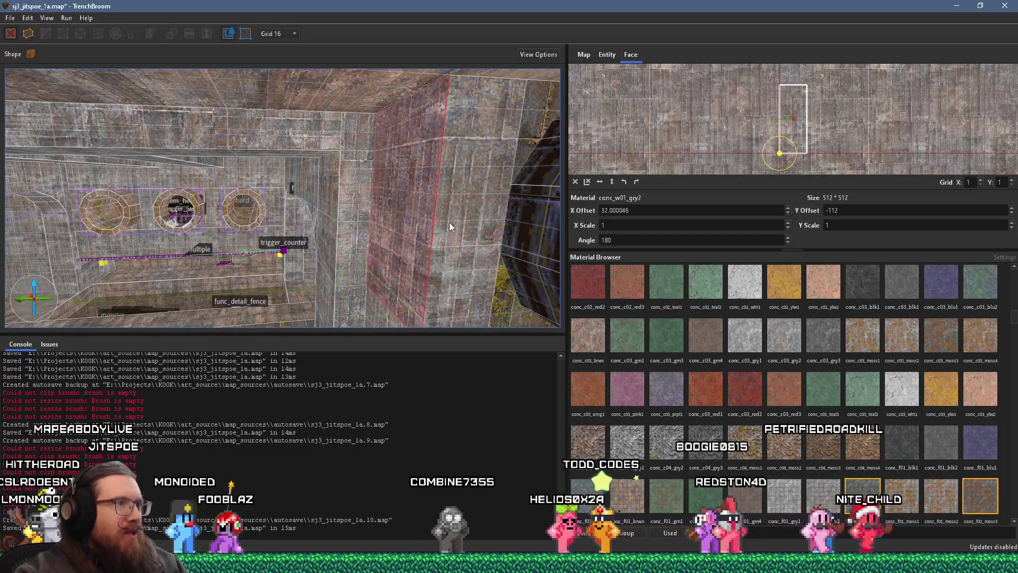
key(d)
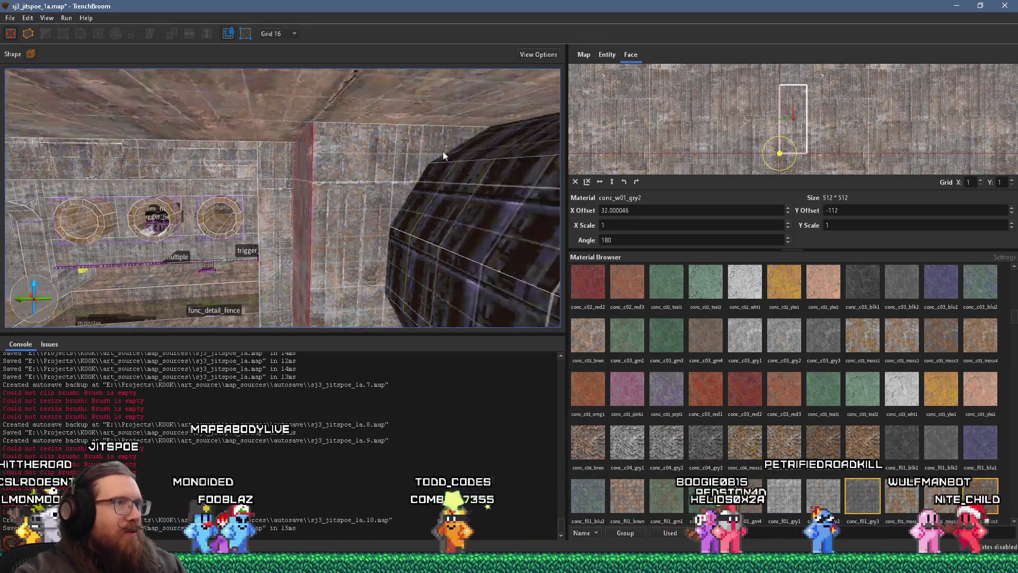
key(w)
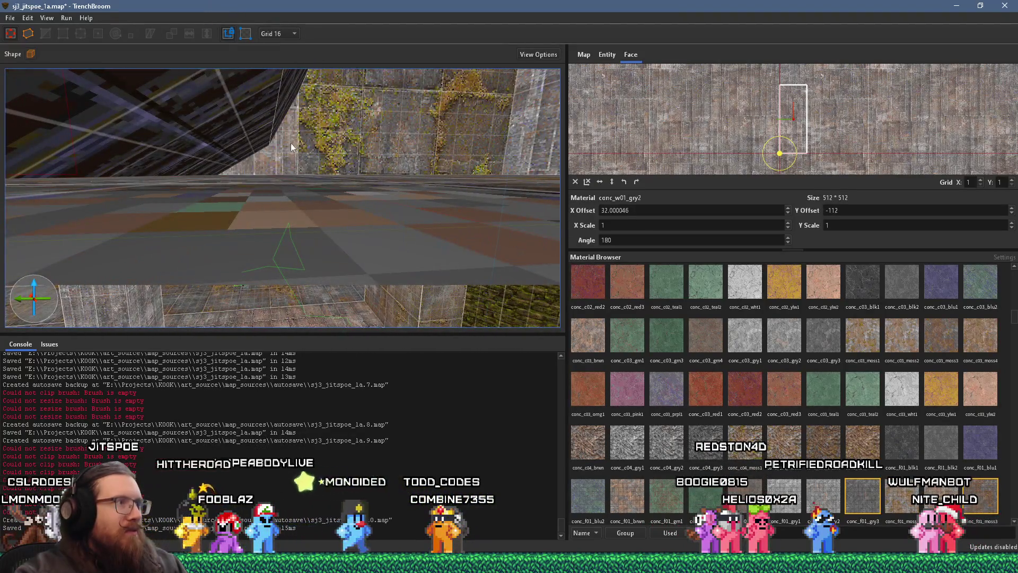
key(w)
key(w)
key(Escape)
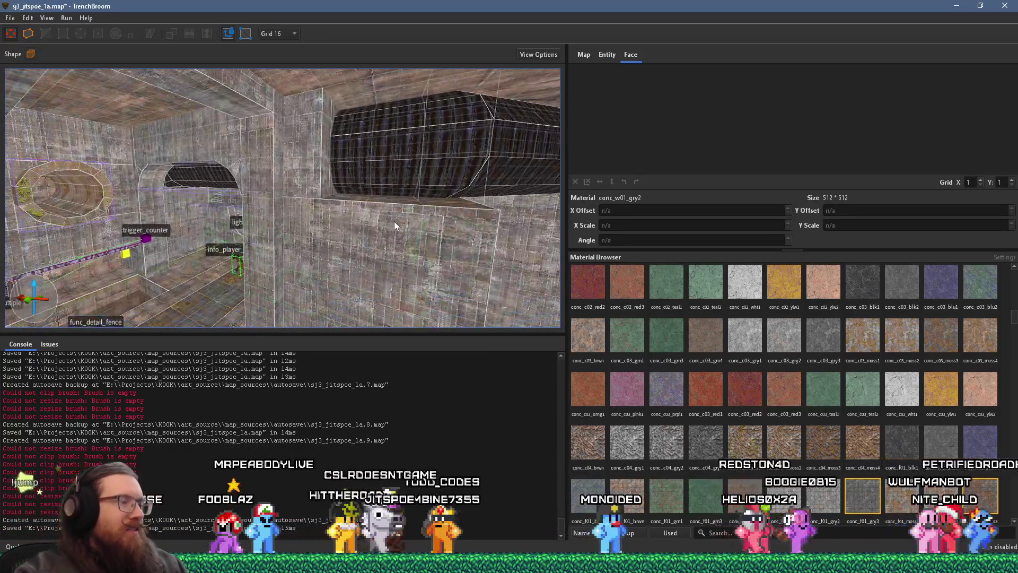
Step: Fly through the corridor, tunnel and mossy wall area, then save the map
key(w)
key(w)
key(w)
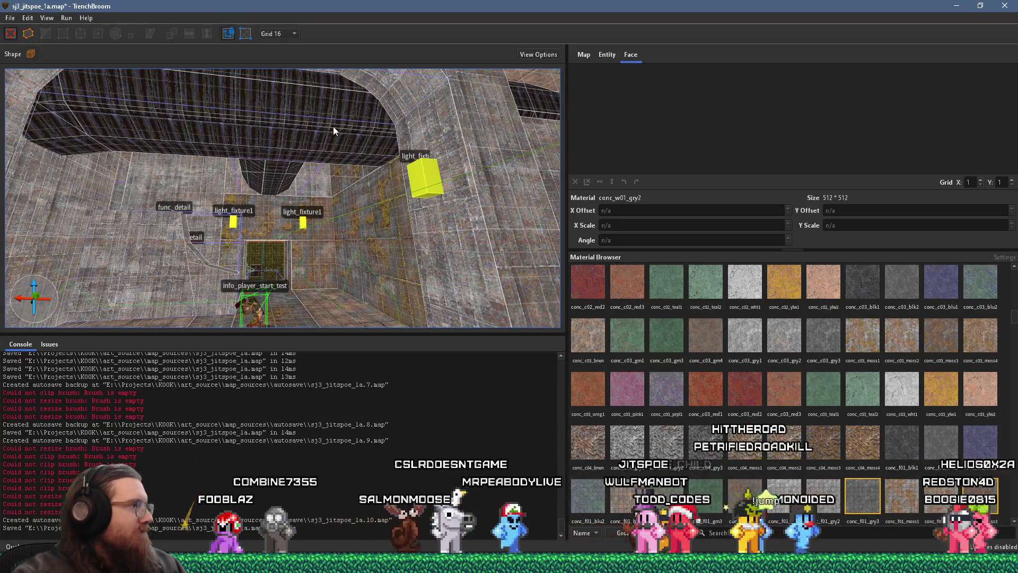
key(s)
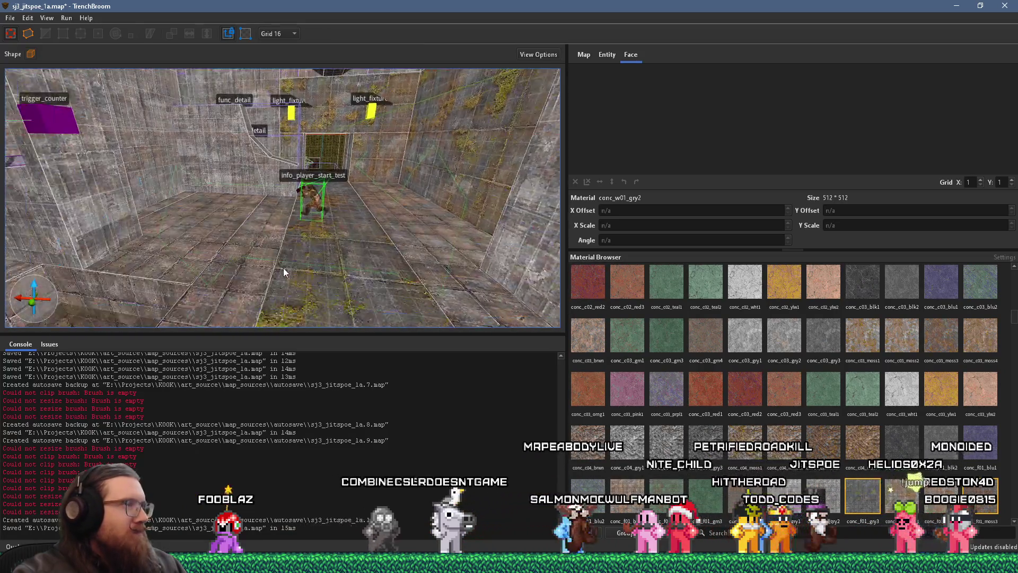
key(s)
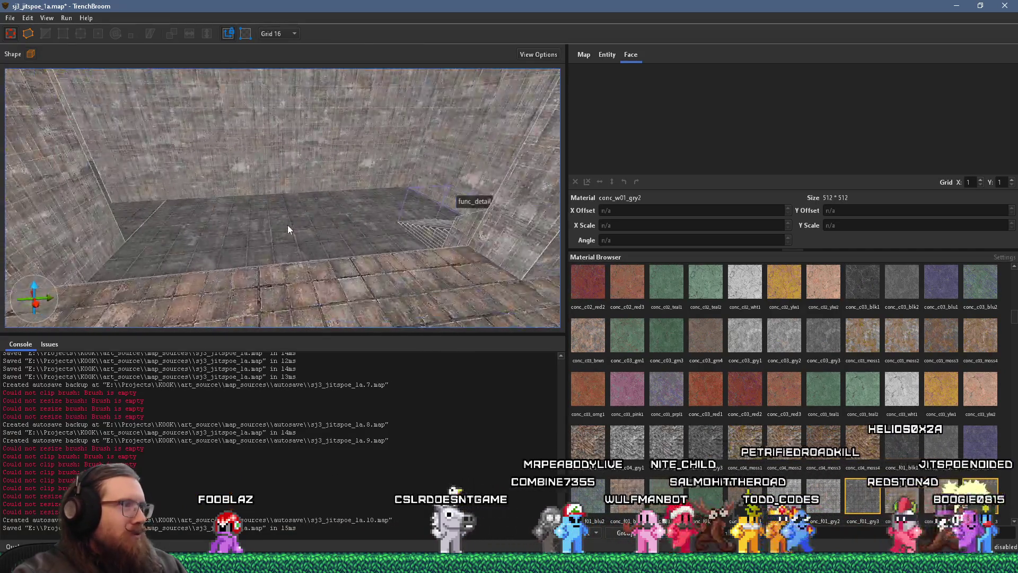
key(w)
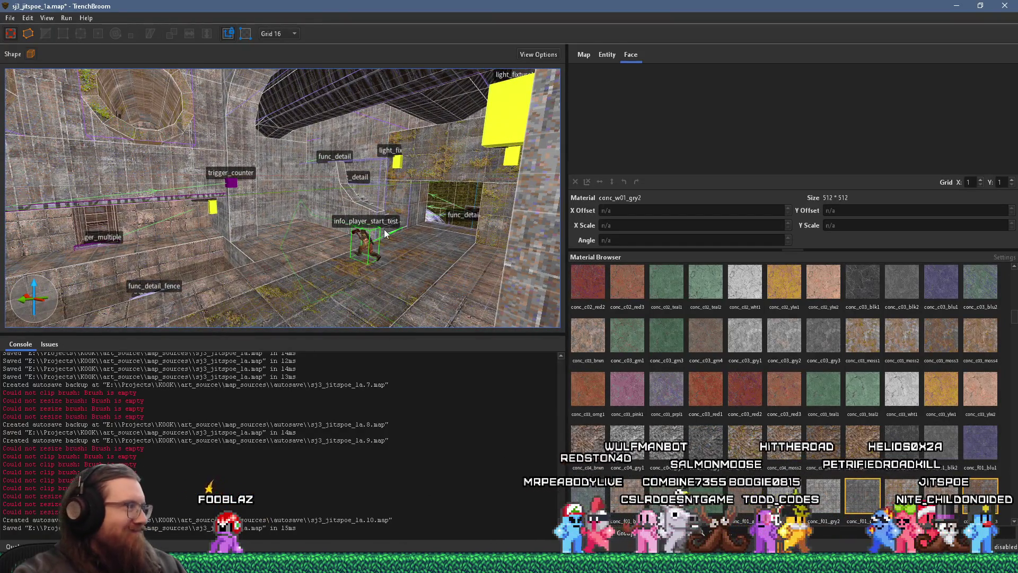
key(w)
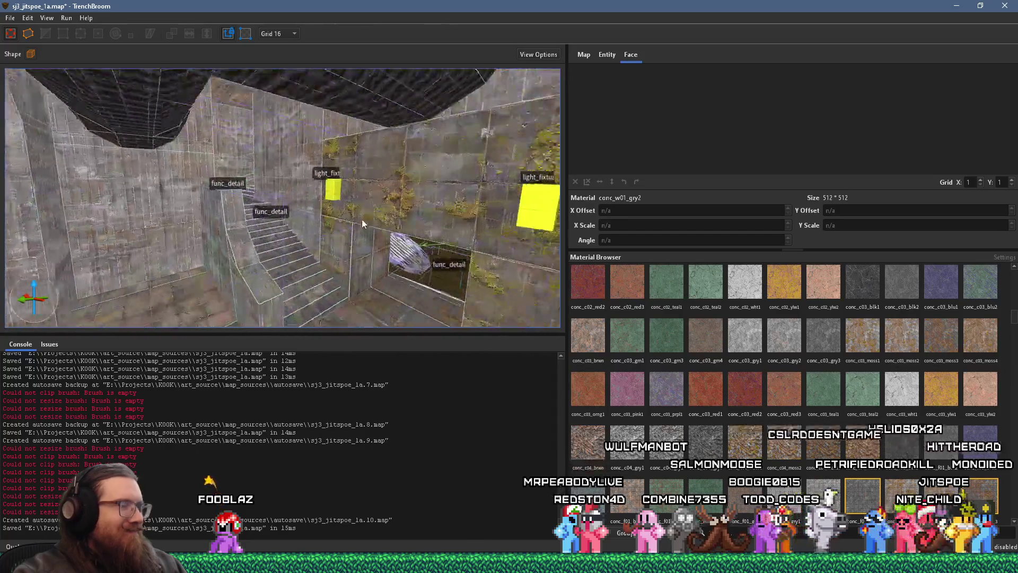
key(s)
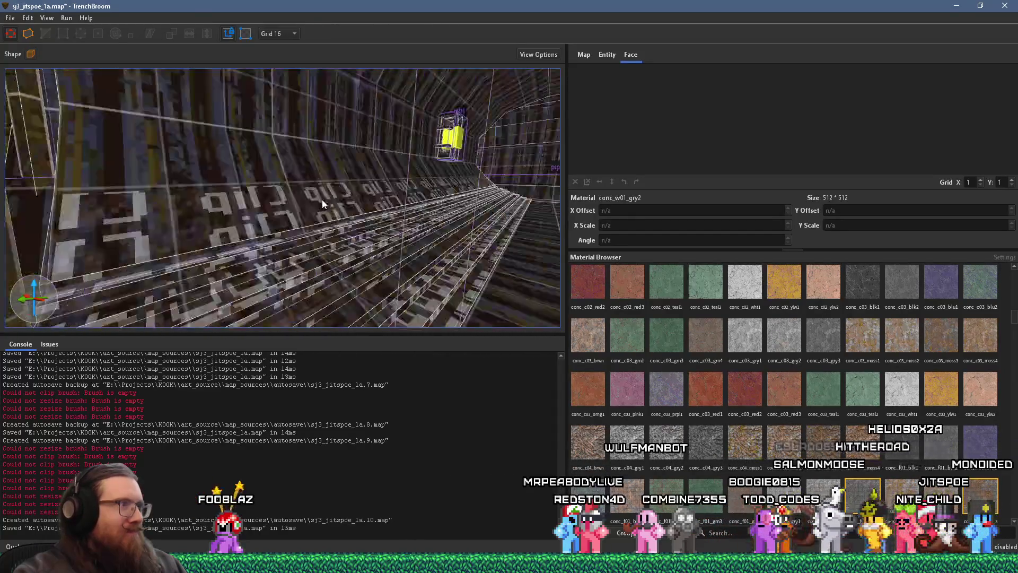
key(a)
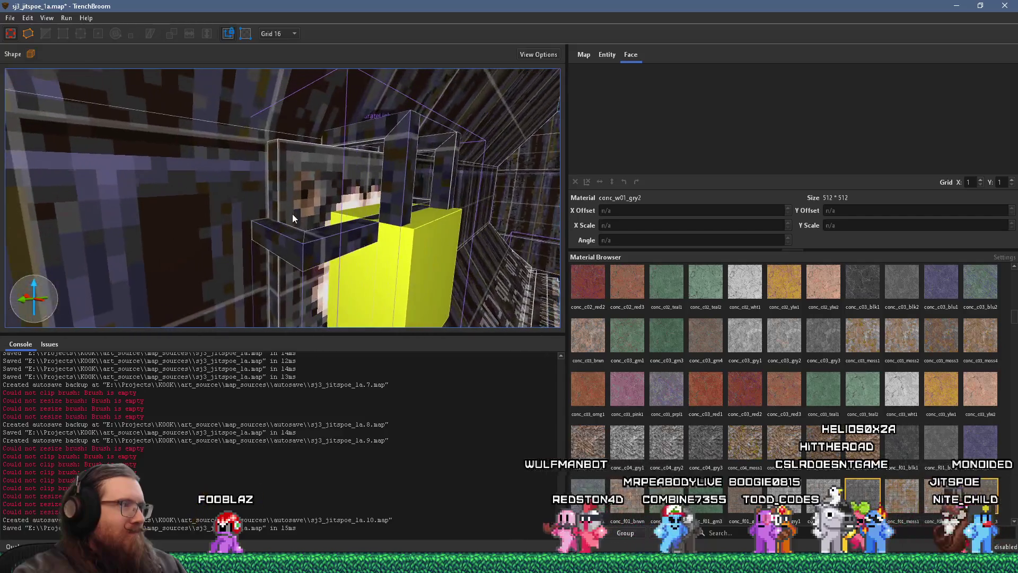
key(s)
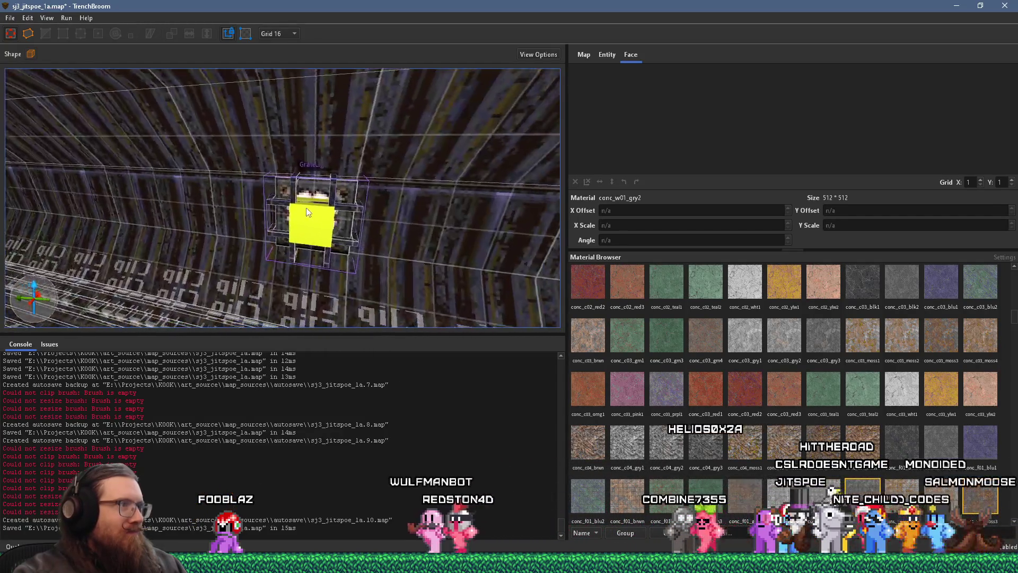
key(s)
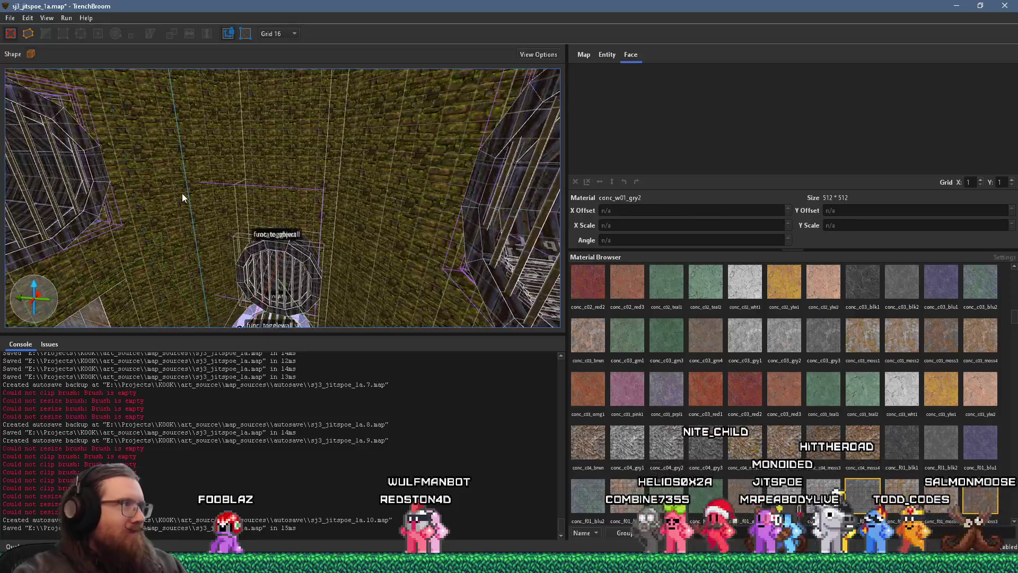
click(13, 18)
click(22, 70)
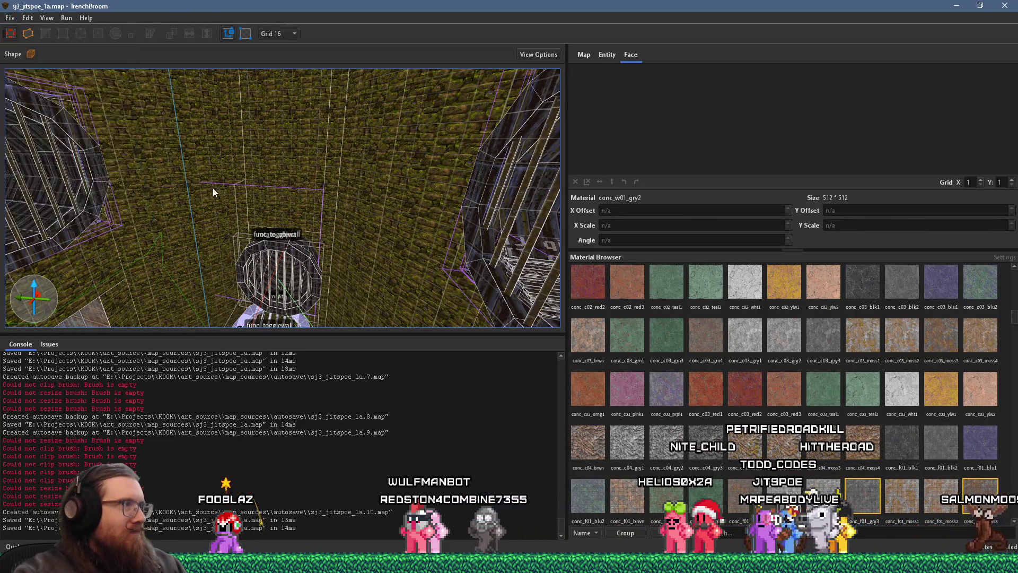
Step: Tour the tiled corridor, Grate rooms and doorway shaft, then switch to another window
key(w)
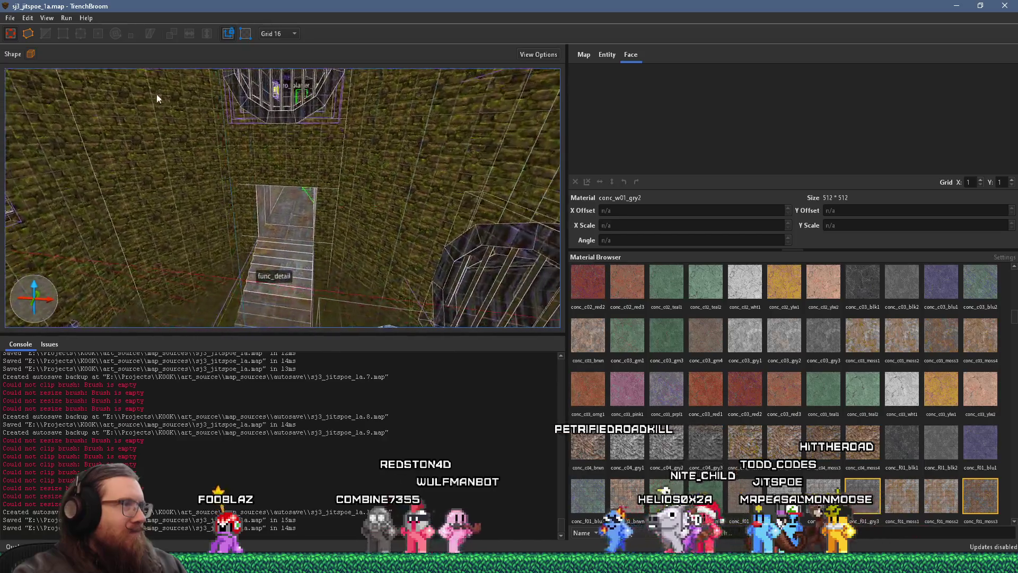
key(w)
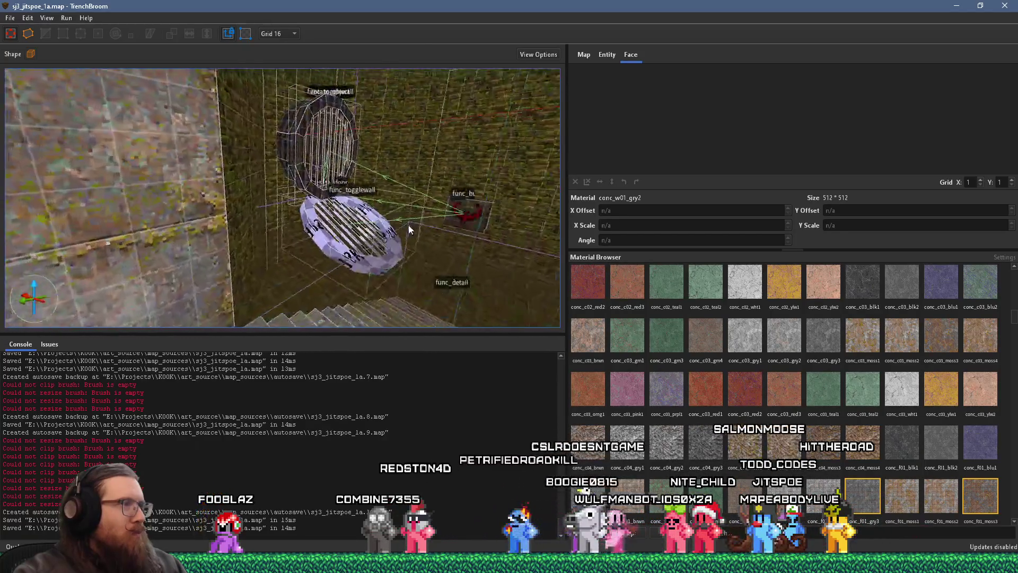
key(w)
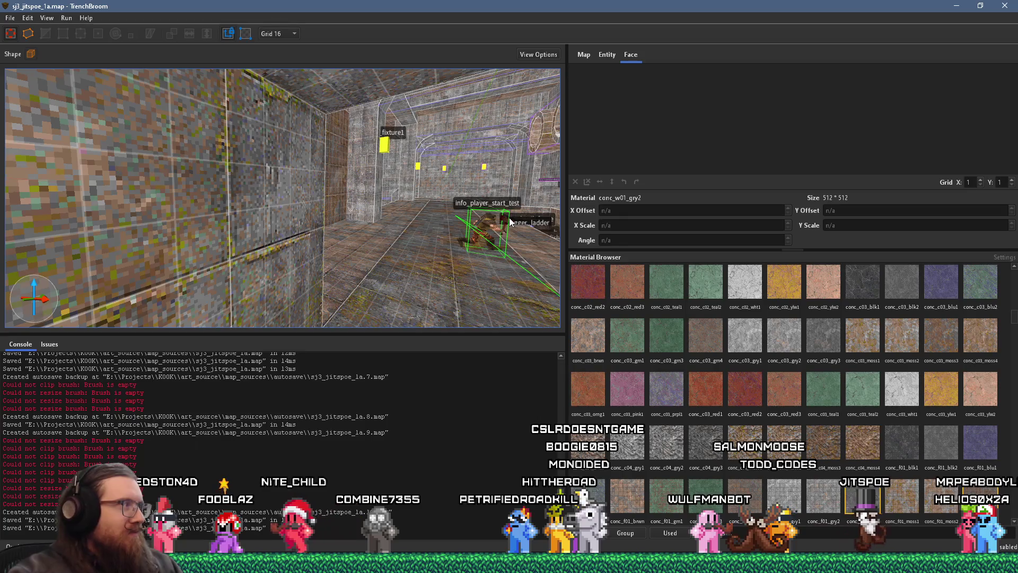
key(w)
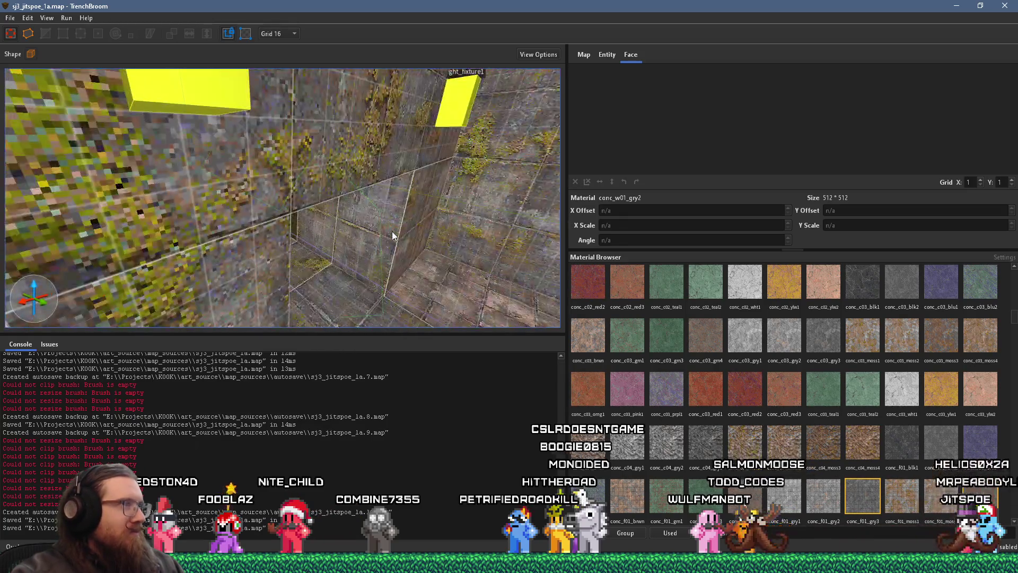
key(w)
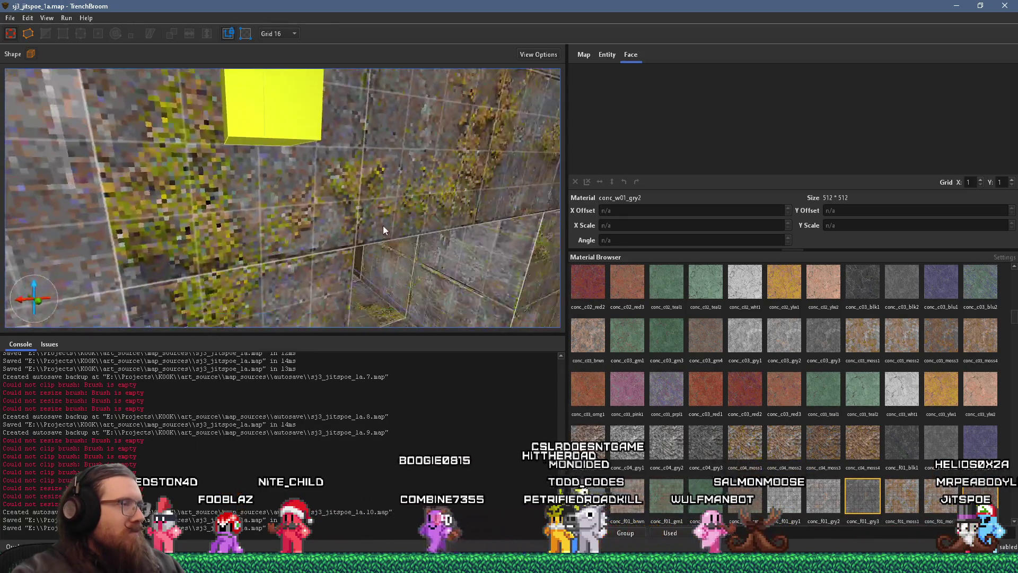
key(w)
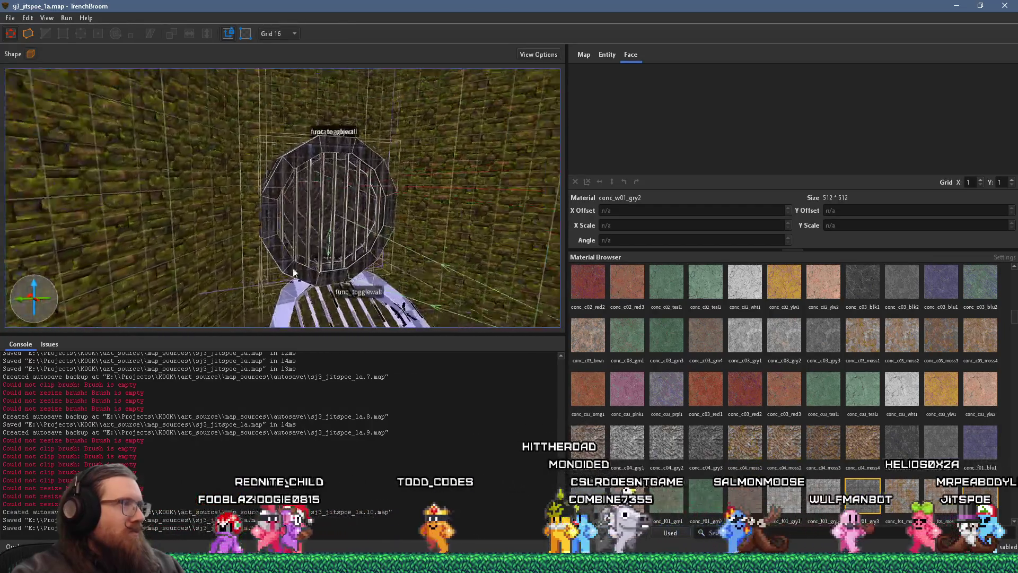
key(w)
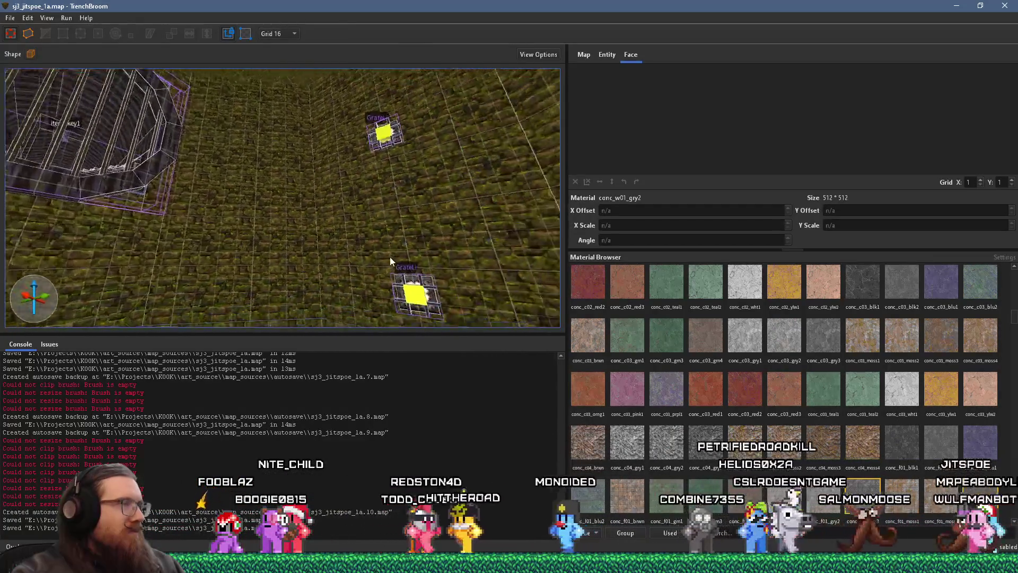
key(w)
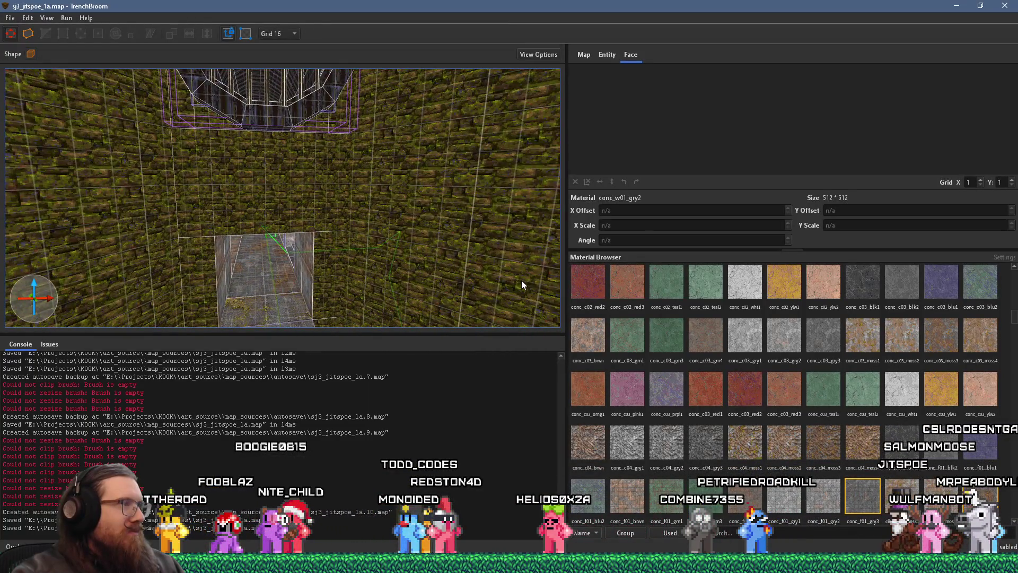
key(w)
key(w)
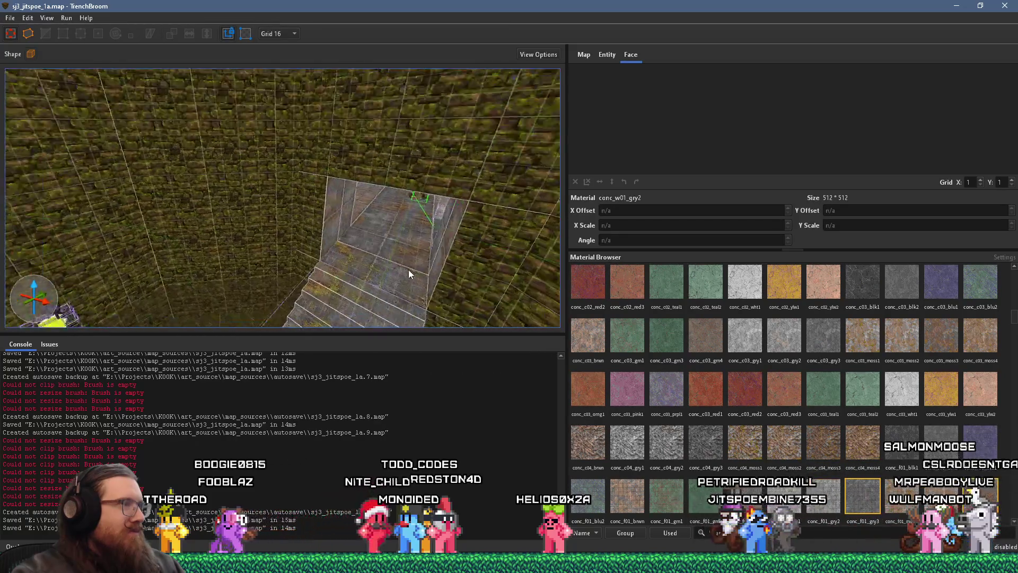
key(w)
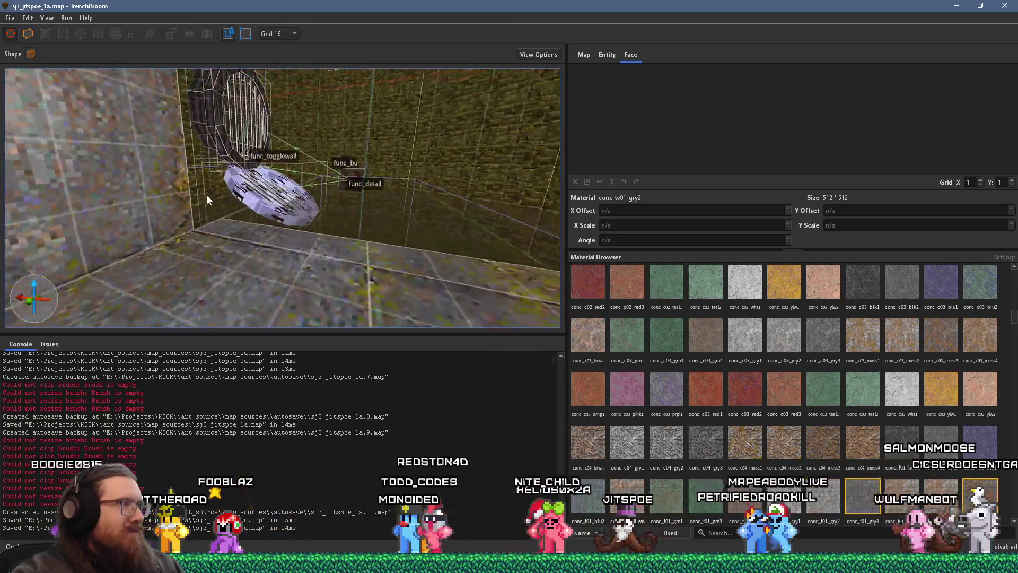
key(alt+Tab)
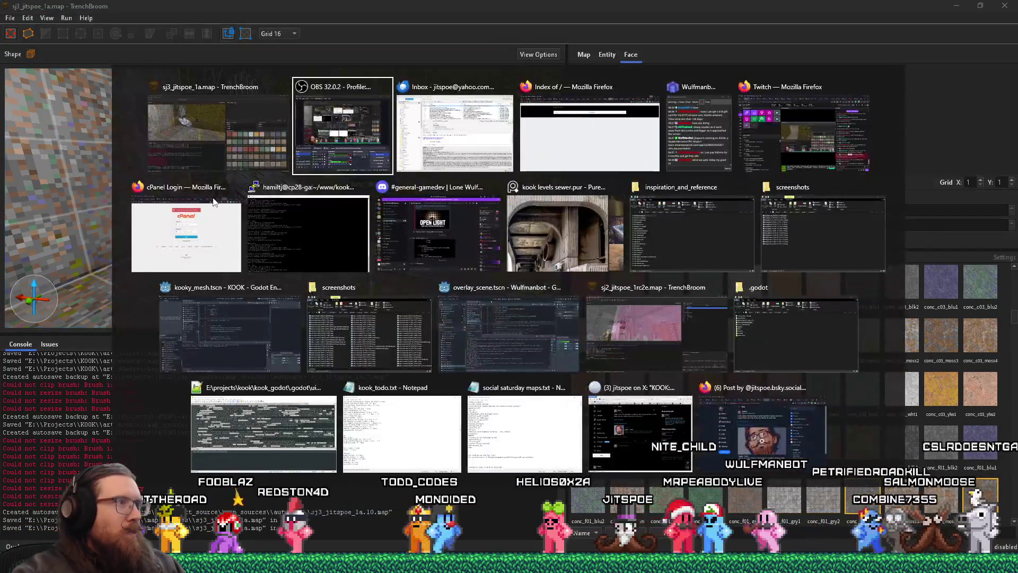
Step: Back in the editor, open the Compile settings from the Run menu
key(Escape)
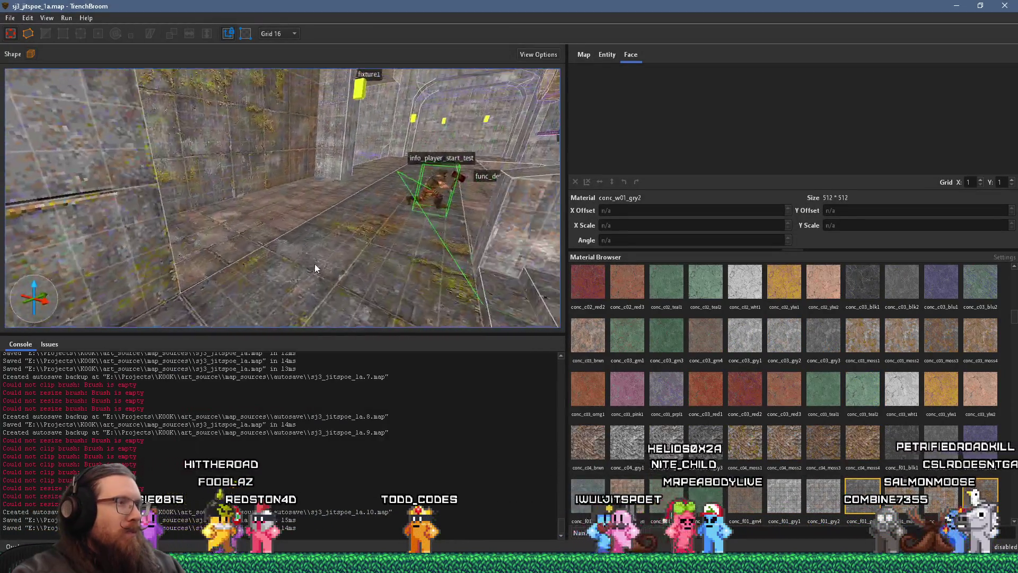
click(10, 18)
click(66, 18)
click(90, 28)
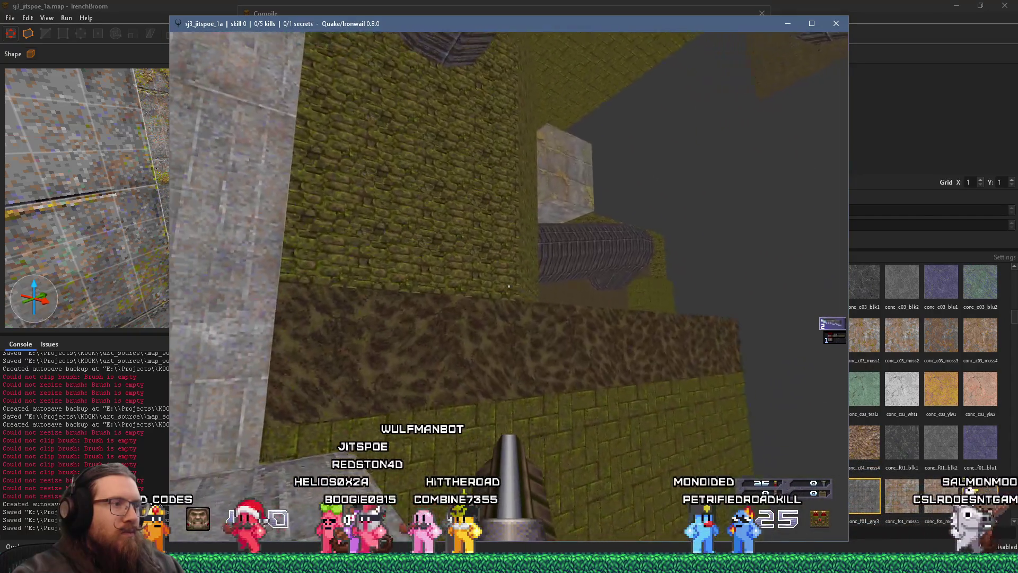
Step: Walk up to the mossy stone wall and back away above the stone structure
key(w)
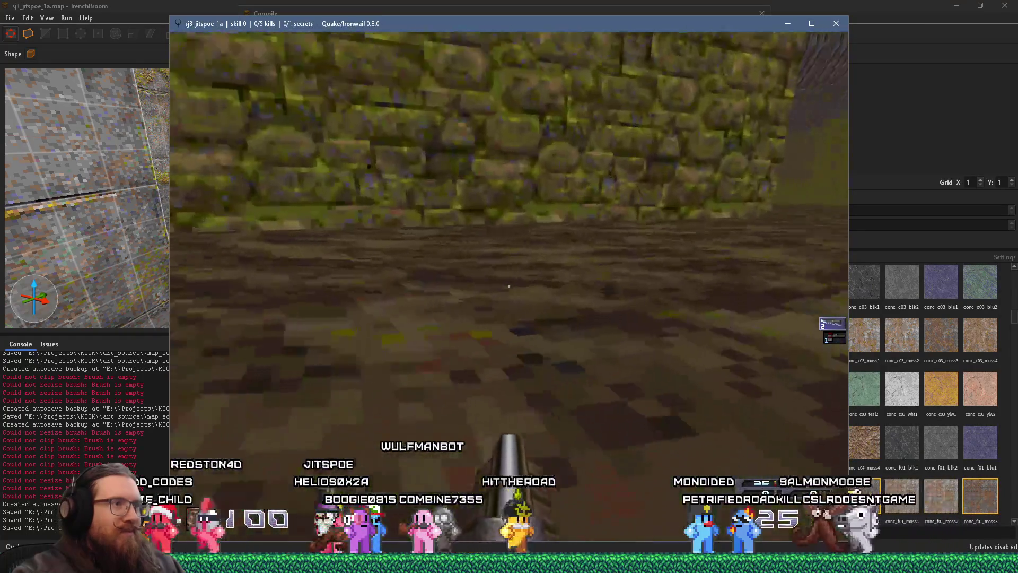
key(w)
key(w)
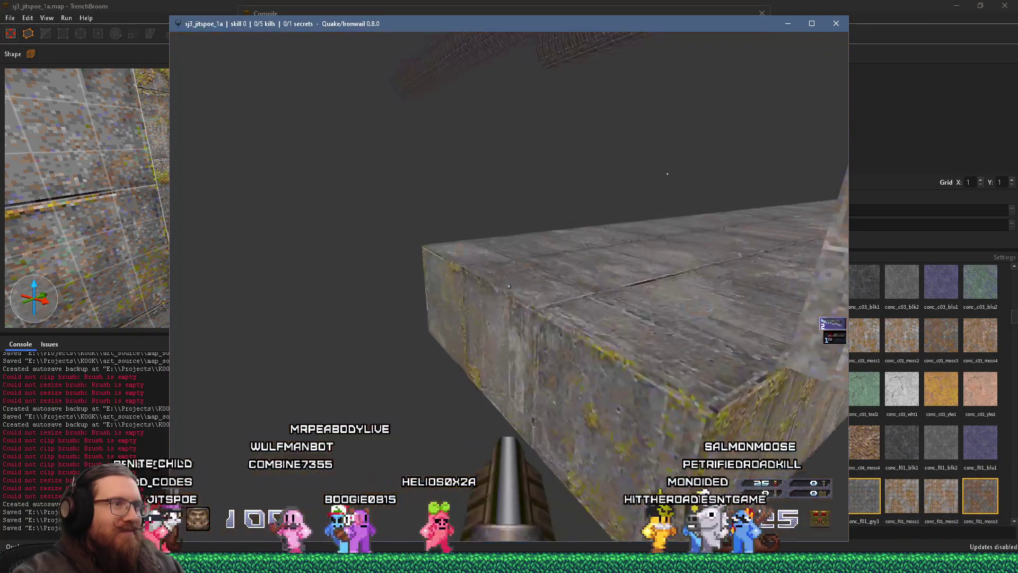
key(s)
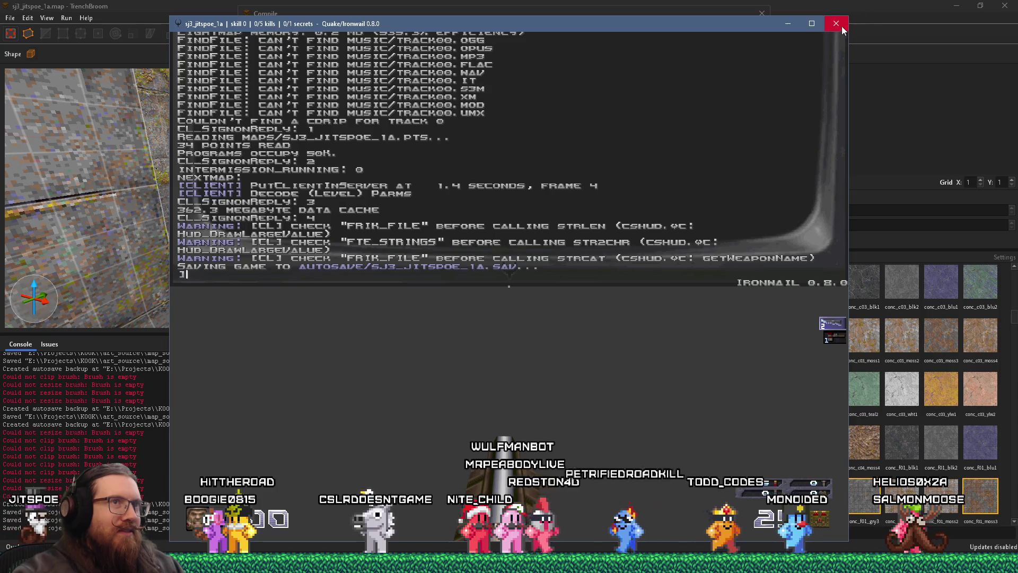
click(837, 24)
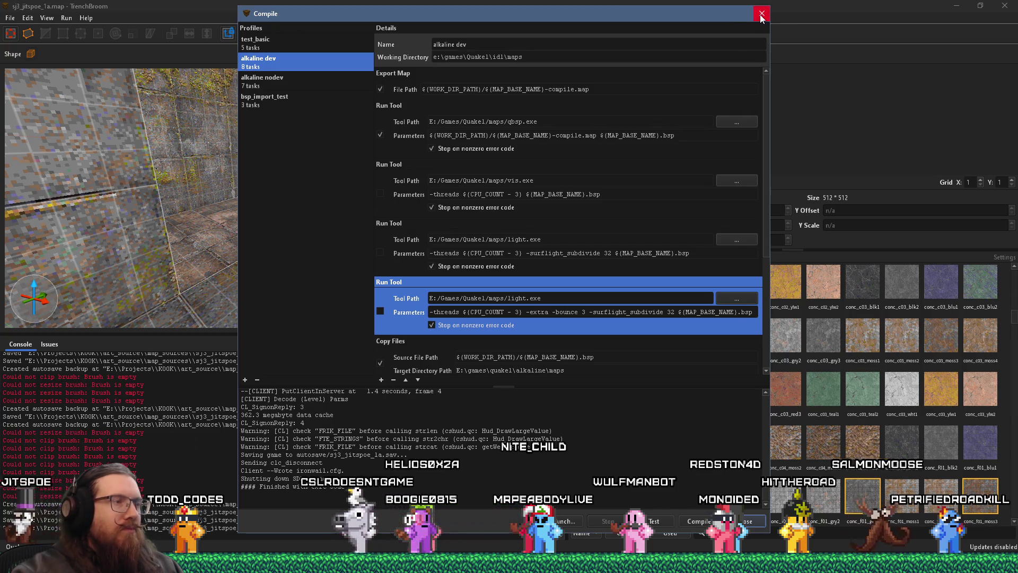
click(762, 15)
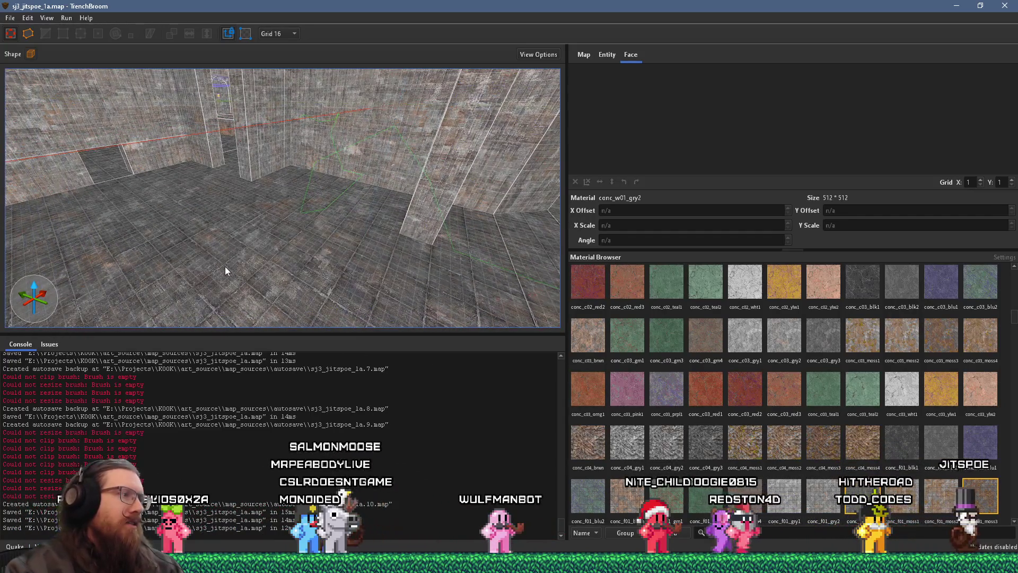
right_click(225, 265)
Step: Place a weapon_nailgun pickup on the concrete room's floor from the Weapon entity menu
mouse_move(349, 446)
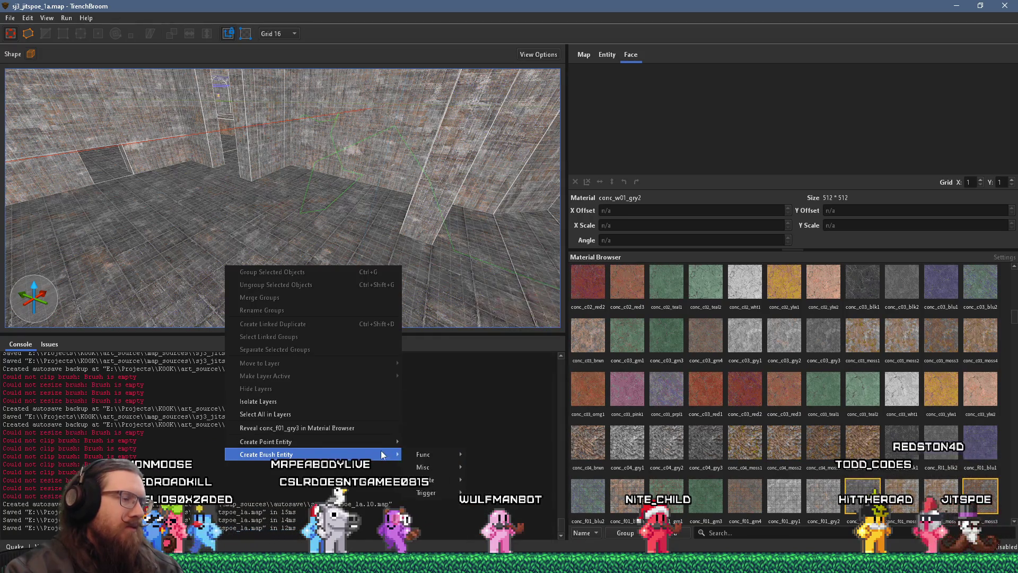
mouse_move(381, 438)
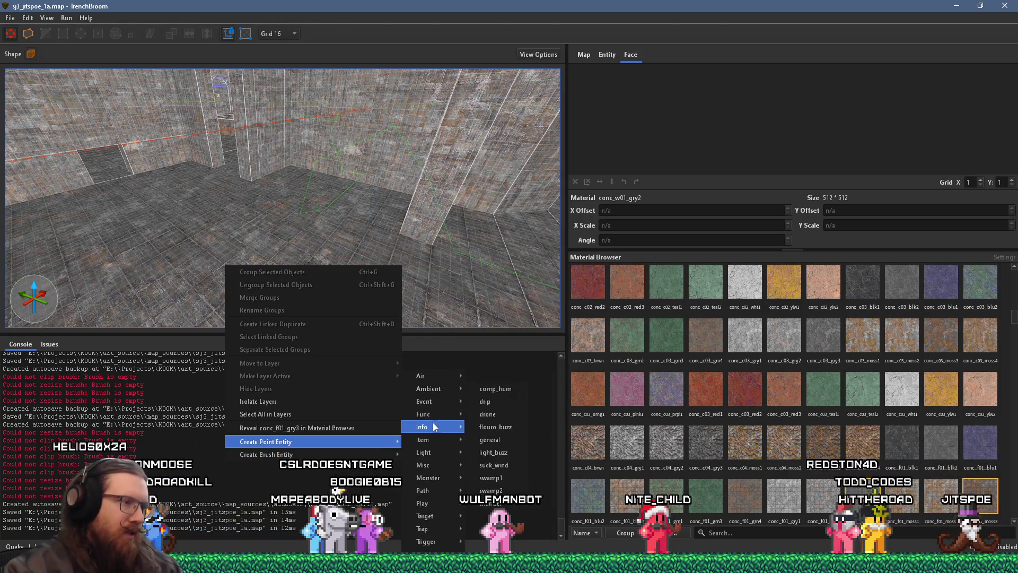
mouse_move(431, 477)
mouse_move(430, 551)
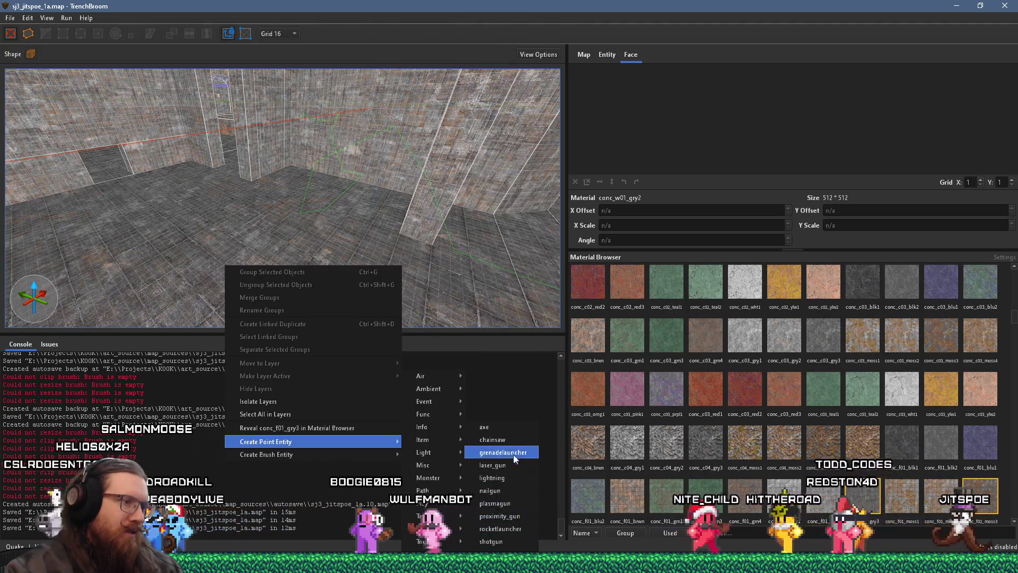
click(508, 489)
Step: Bring the camera close to the new nailgun, then switch to the web browser
mouse_move(316, 316)
mouse_down()
mouse_move(380, 280)
mouse_move(350, 279)
mouse_move(332, 304)
mouse_move(355, 198)
mouse_move(361, 221)
mouse_move(347, 259)
mouse_move(323, 236)
mouse_move(362, 233)
mouse_move(297, 238)
mouse_move(267, 189)
mouse_move(327, 187)
mouse_move(306, 186)
mouse_up()
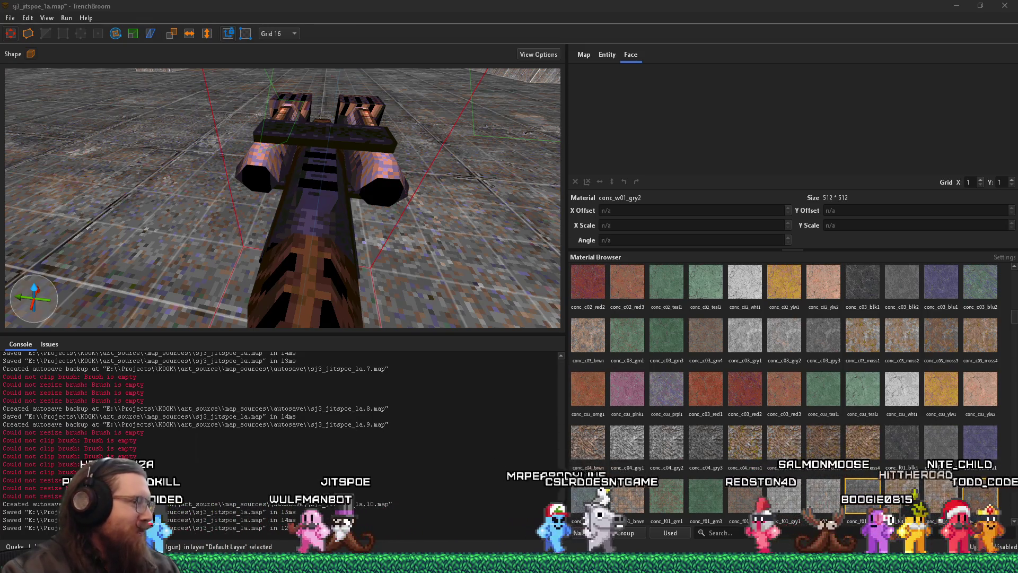
mouse_move(506, 563)
click(762, 531)
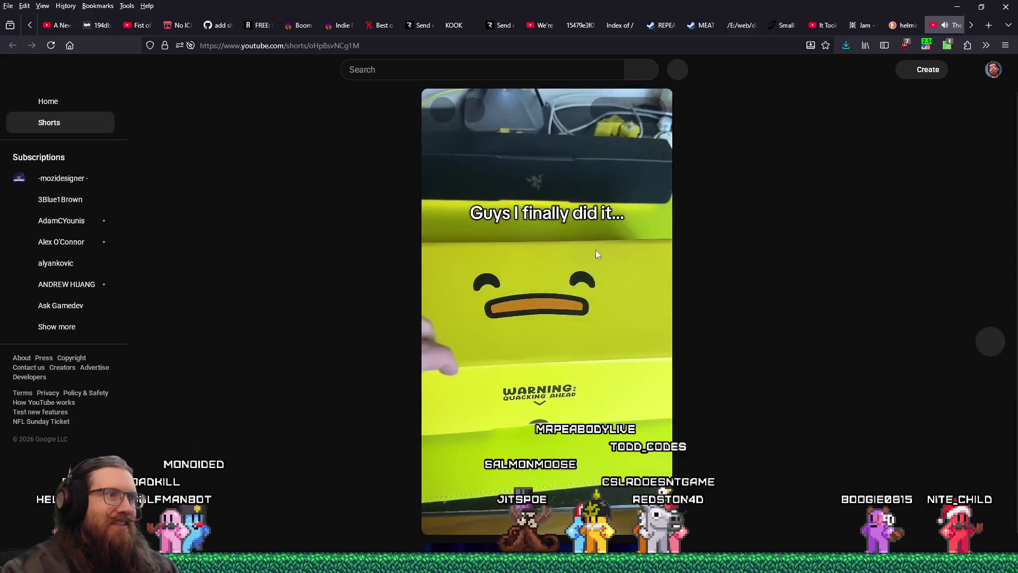
Step: Turn off the playback speed-up extension and pause the lizard keyboard Short
click(930, 44)
click(801, 78)
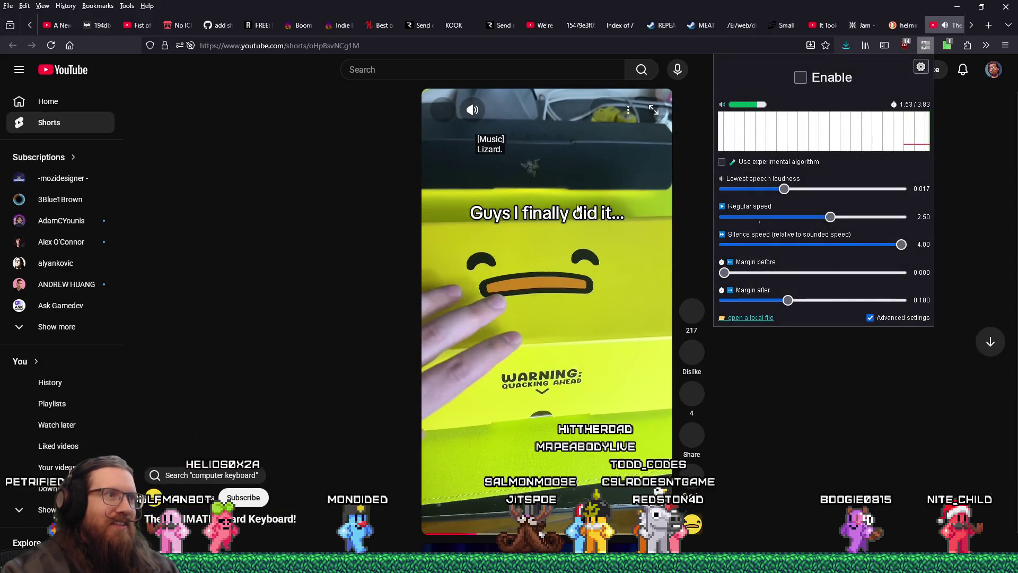
click(556, 314)
click(546, 334)
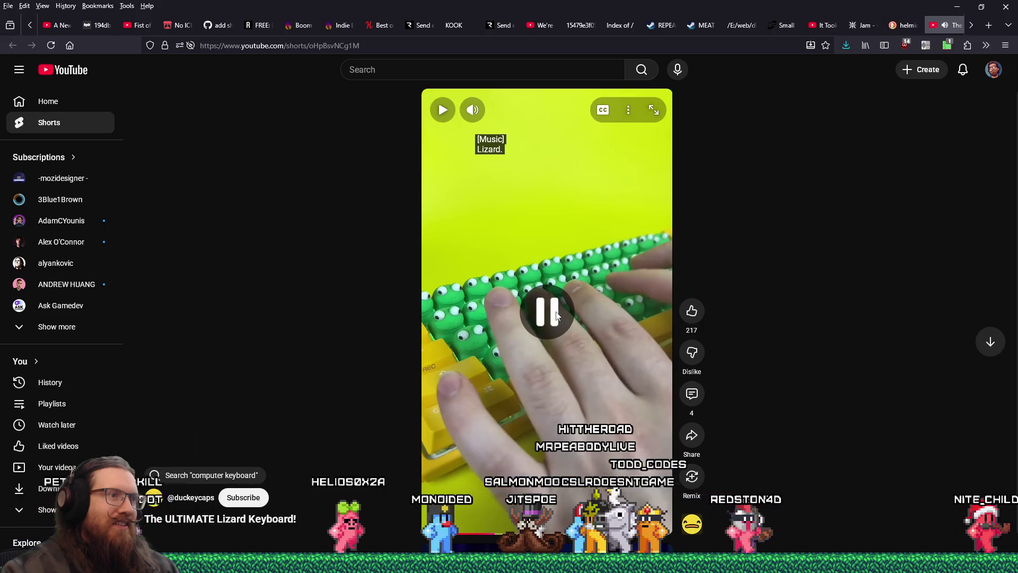
click(541, 348)
click(536, 364)
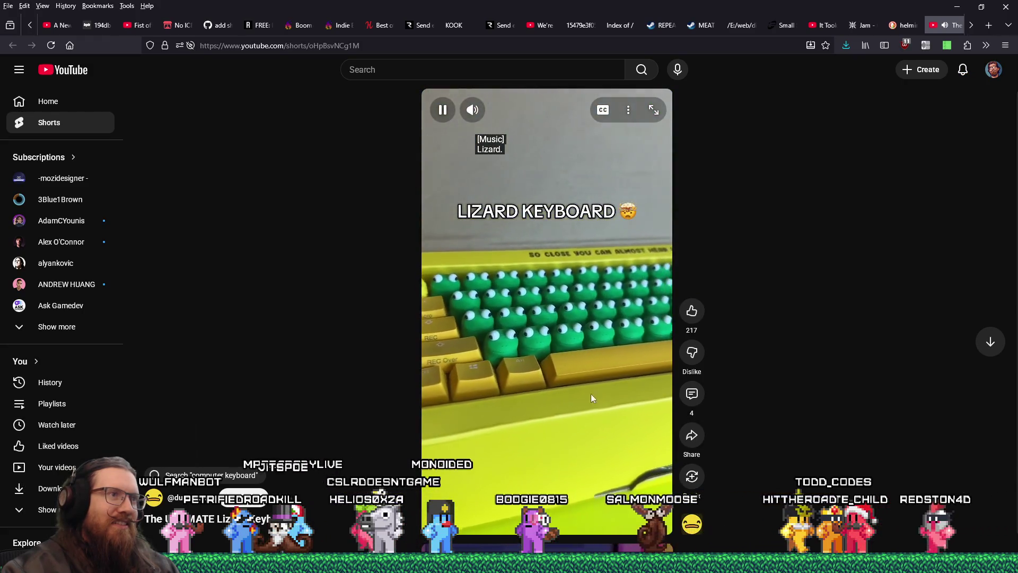
Step: Lower the Short's volume, read its comments, close the tab and hide the browser
click(497, 110)
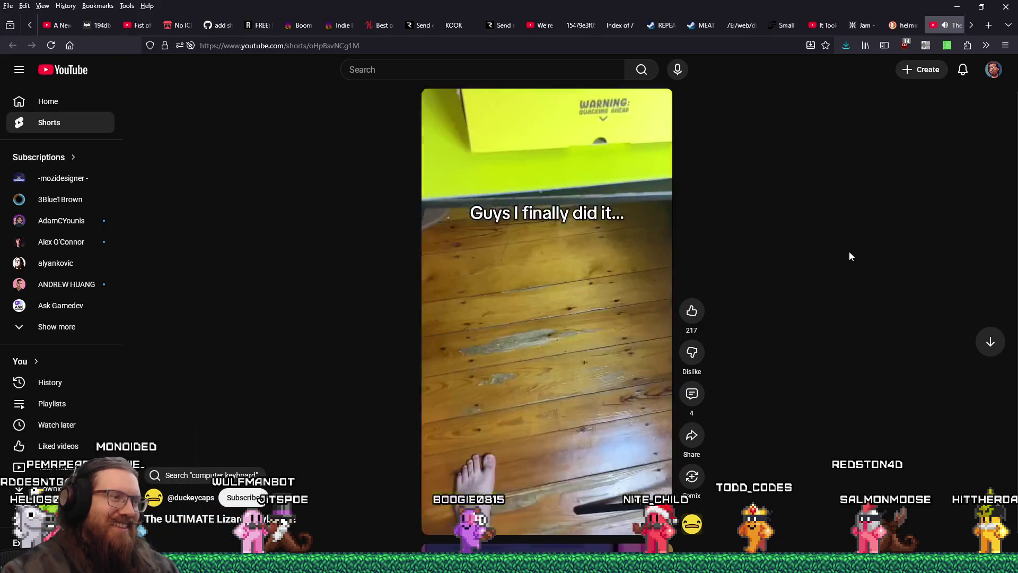
click(586, 250)
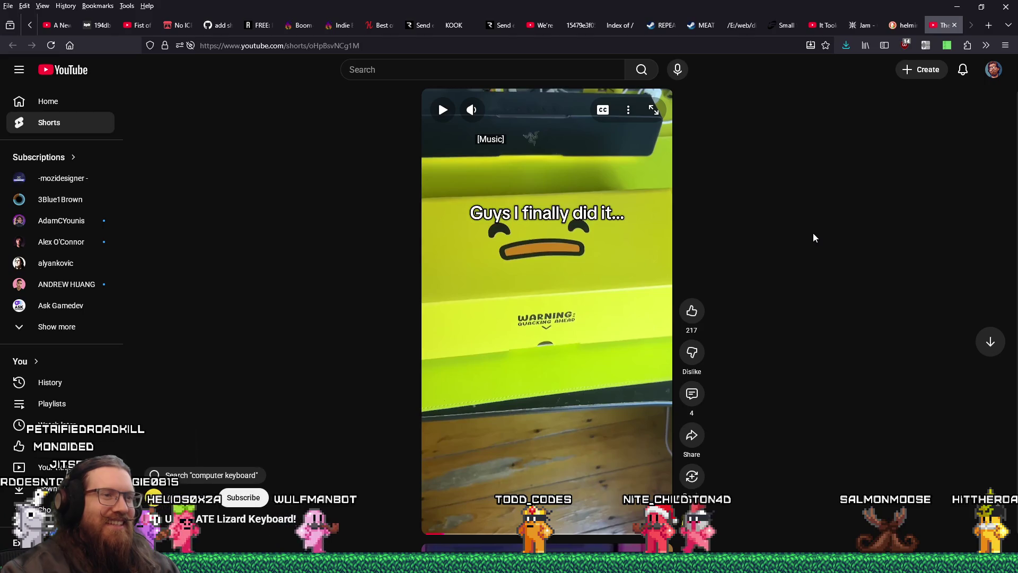
click(694, 395)
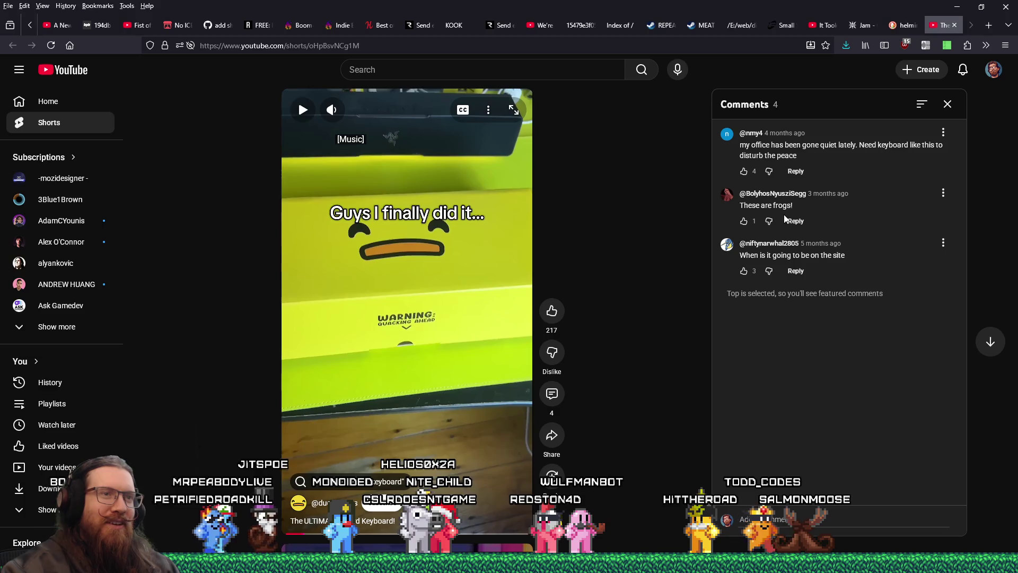
click(955, 24)
click(956, 7)
Step: Deselect the weapon_nailgun and swing the 3D camera across the concrete room
scroll(389, 264, down, 10)
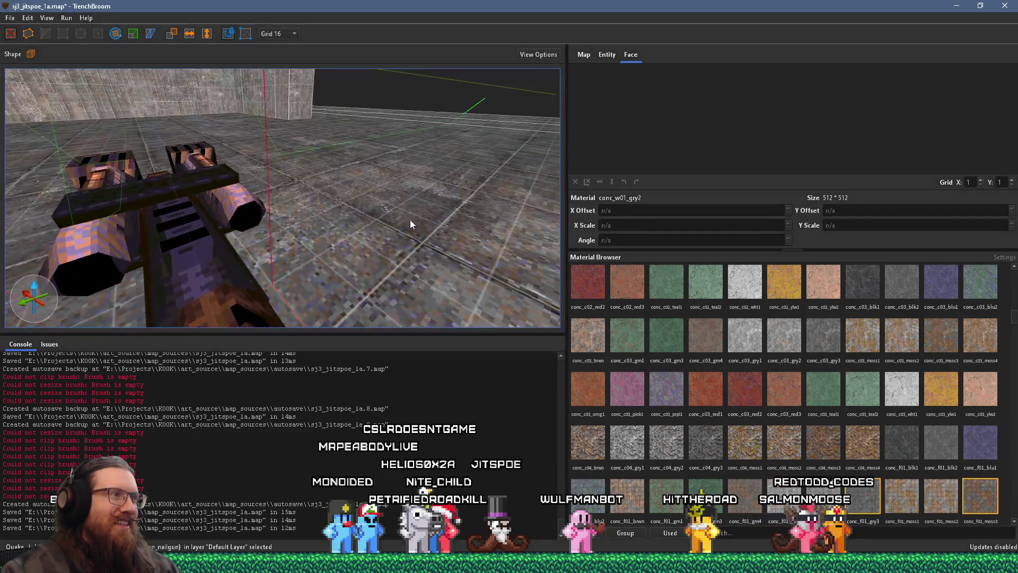
scroll(180, 237, down, 10)
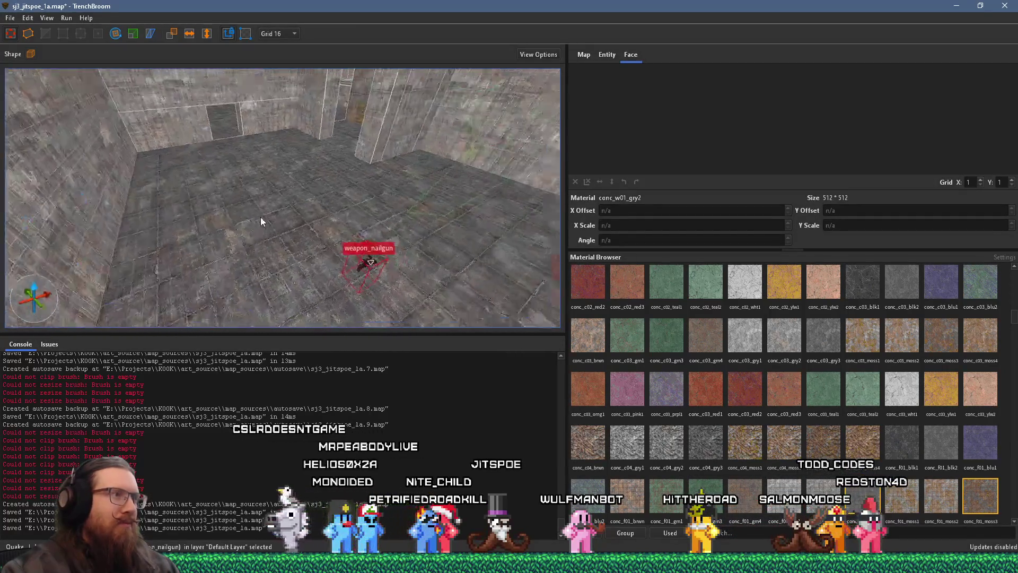
scroll(291, 208, up, 4)
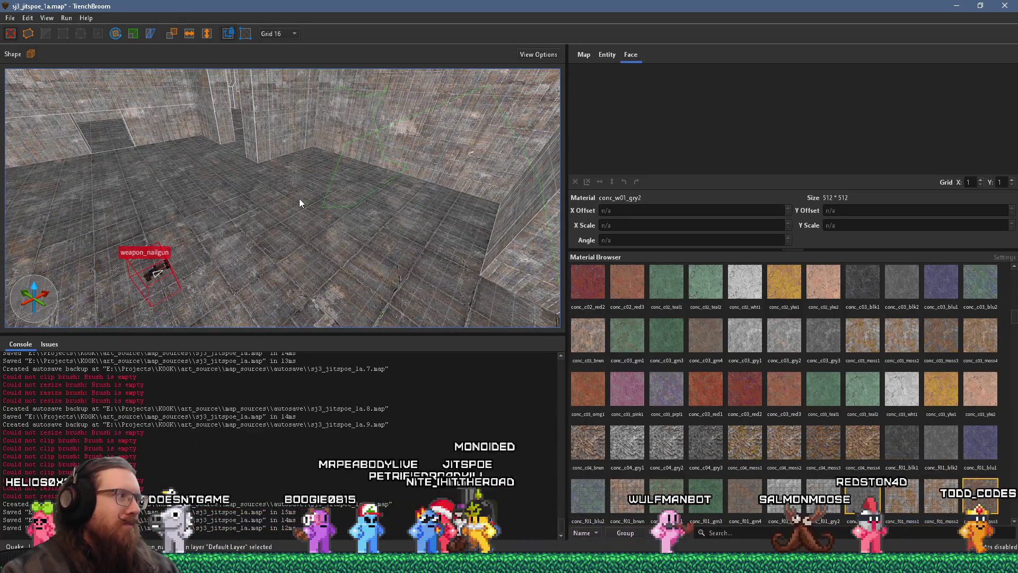
key(Escape)
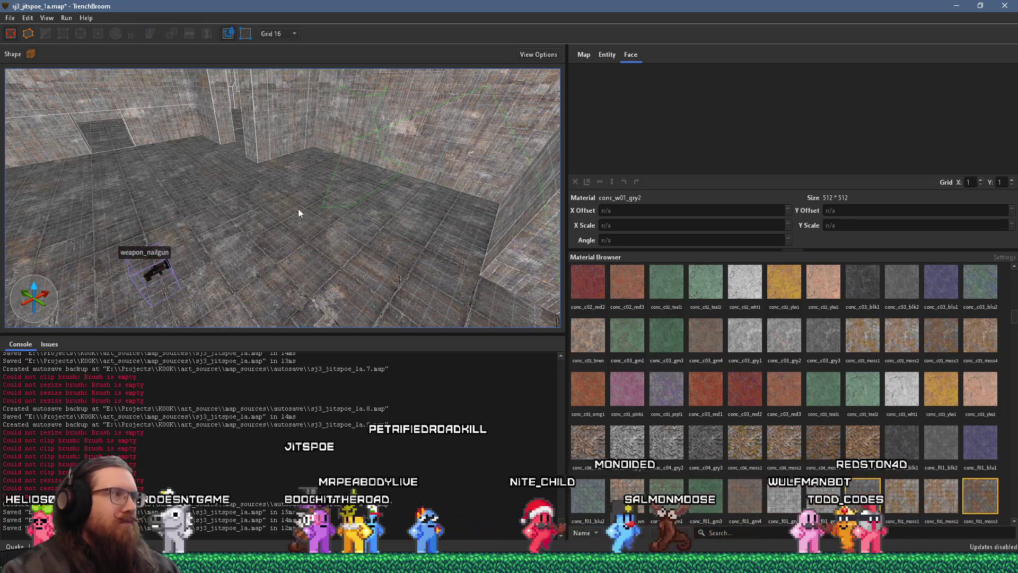
drag(206, 204, 447, 295)
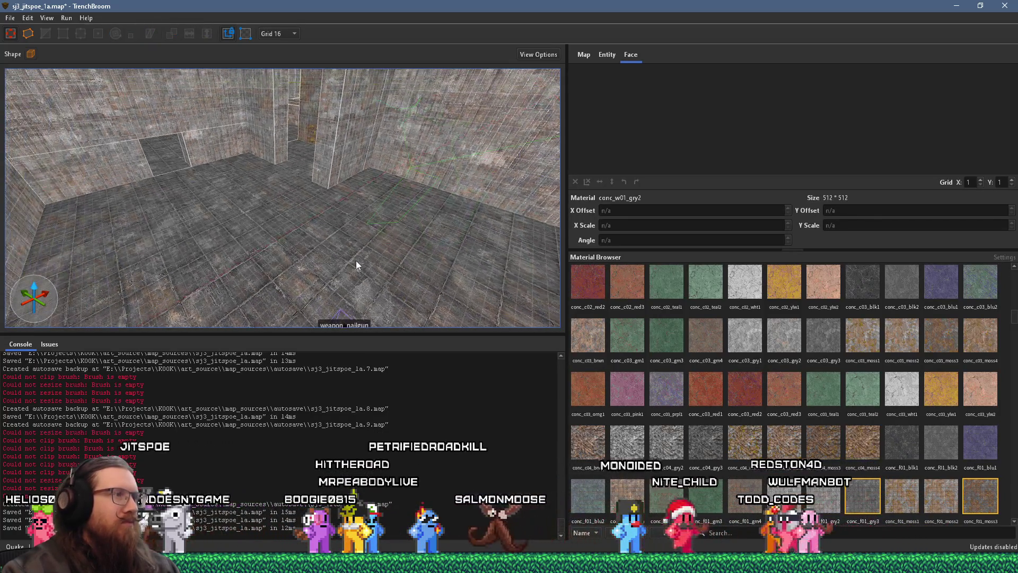
mouse_move(297, 259)
mouse_down()
mouse_move(155, 239)
mouse_move(157, 228)
mouse_up()
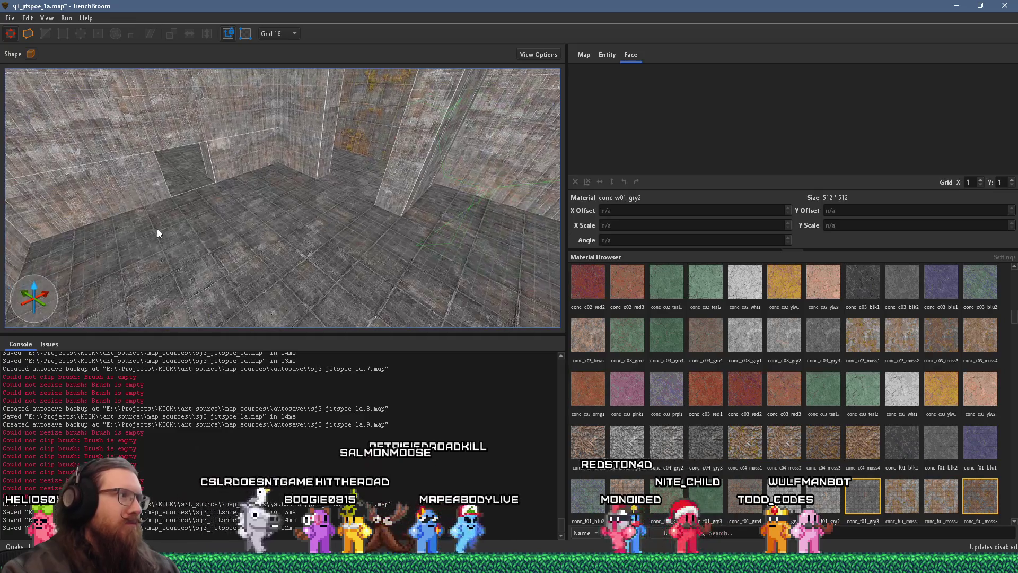
right_click(146, 224)
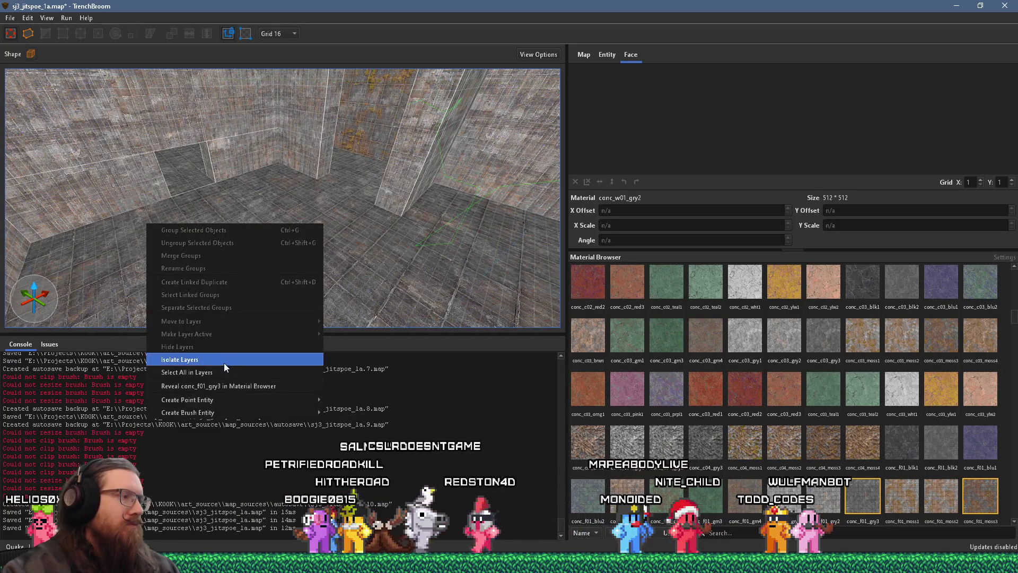
Step: Add a monster_nailgrunt to the room and rotate it to face 270 degrees
mouse_move(238, 402)
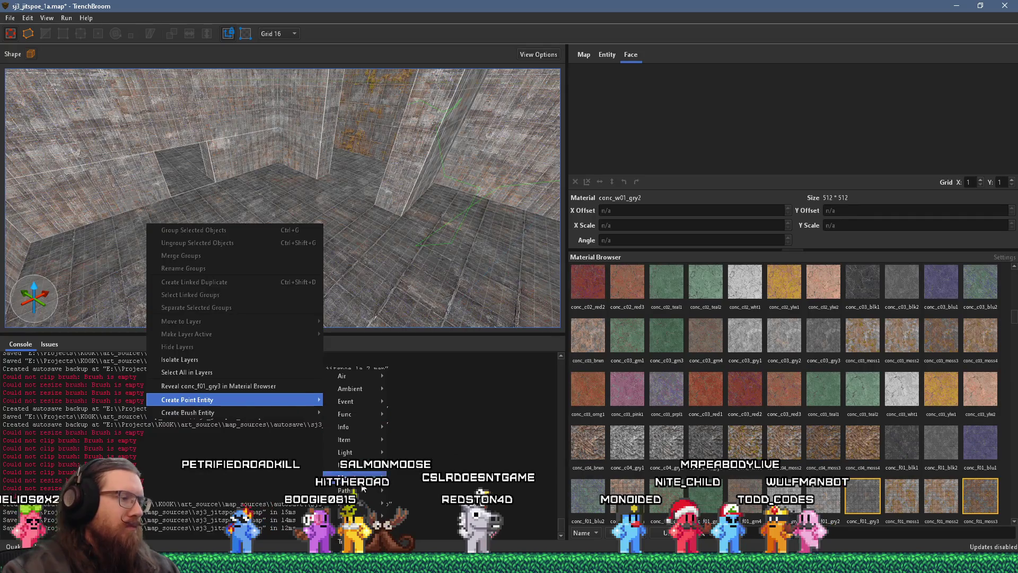
mouse_move(359, 483)
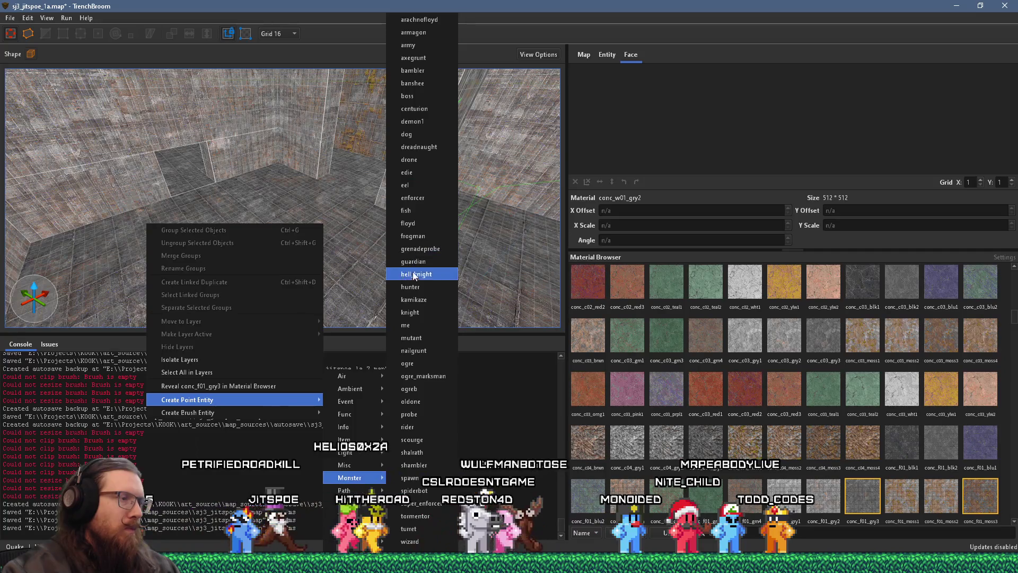
click(432, 351)
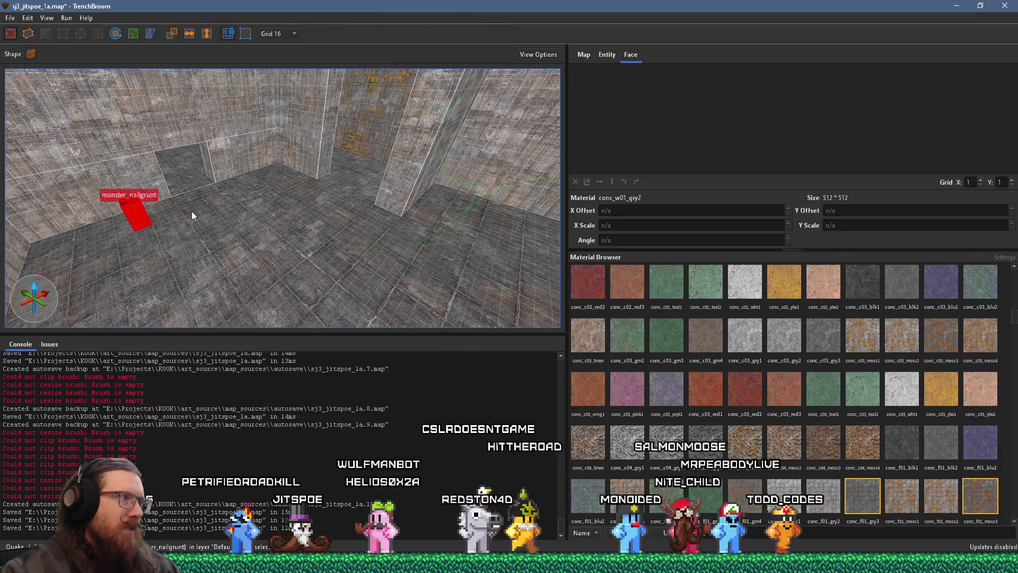
click(115, 33)
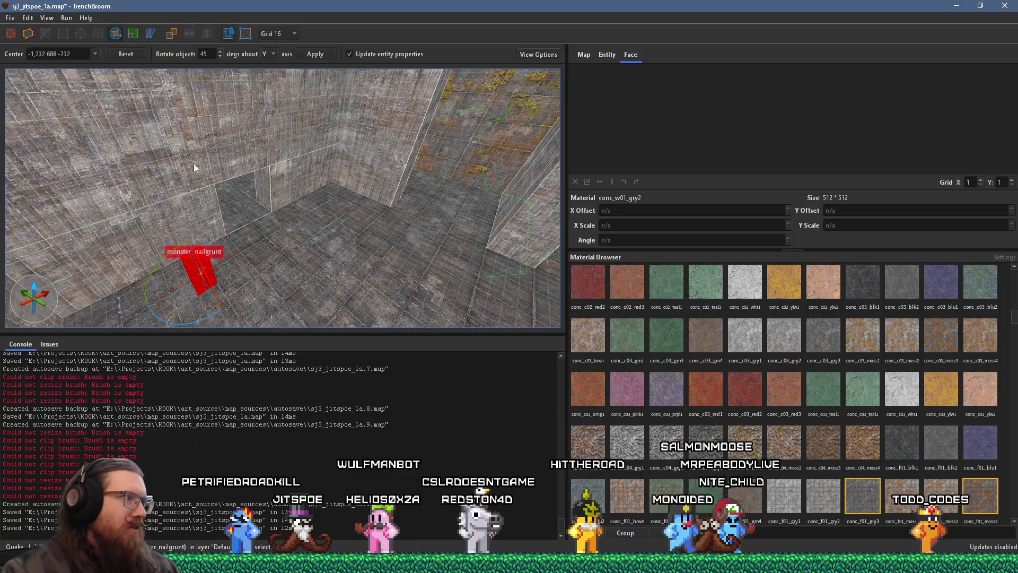
mouse_move(202, 321)
mouse_down()
mouse_move(164, 327)
mouse_move(127, 311)
mouse_up()
key(ctrl+u)
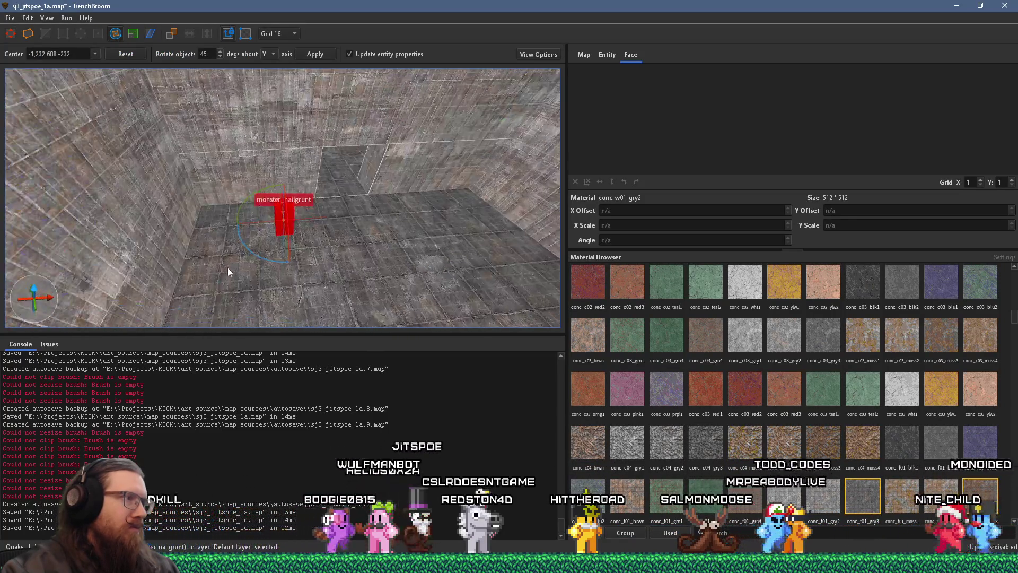
Step: Duplicate the nailgrunt and move the copy beside the first, near the nailgun pickup
scroll(228, 271, down, 5)
key(Escape)
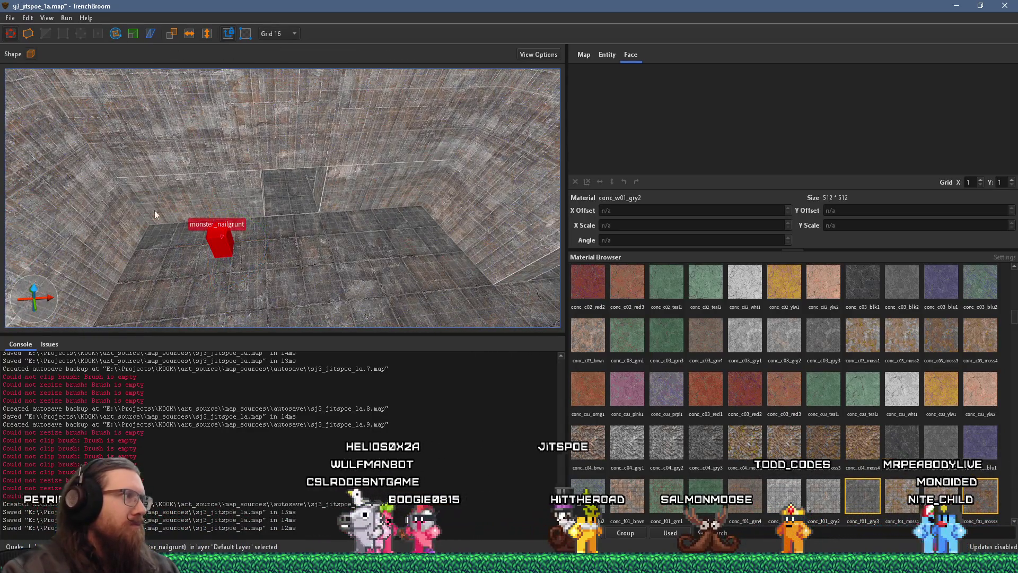
drag(135, 186, 182, 315)
mouse_move(200, 276)
mouse_down()
mouse_move(329, 275)
mouse_move(332, 263)
mouse_up()
scroll(302, 301, up, 2)
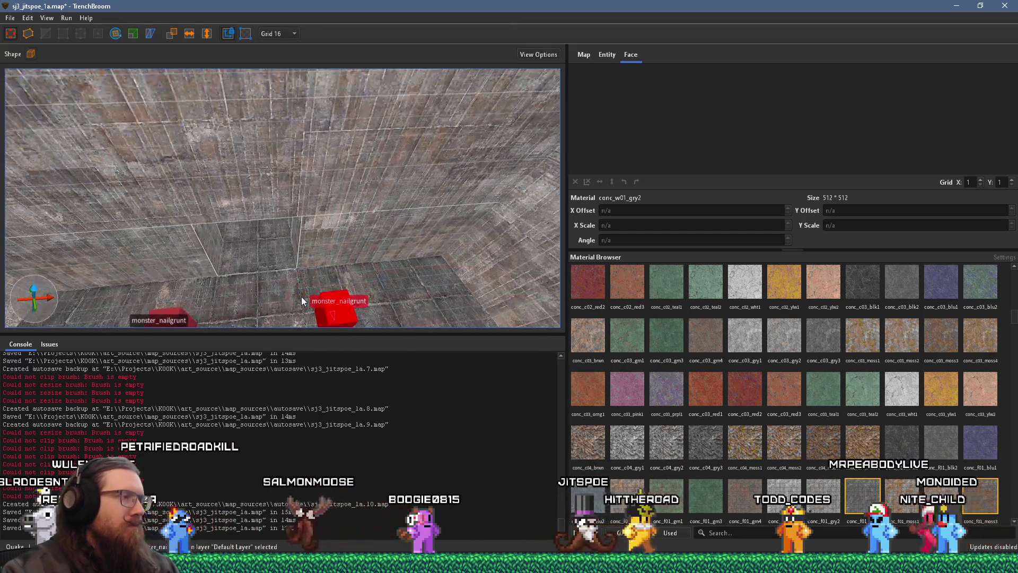
scroll(301, 301, down, 4)
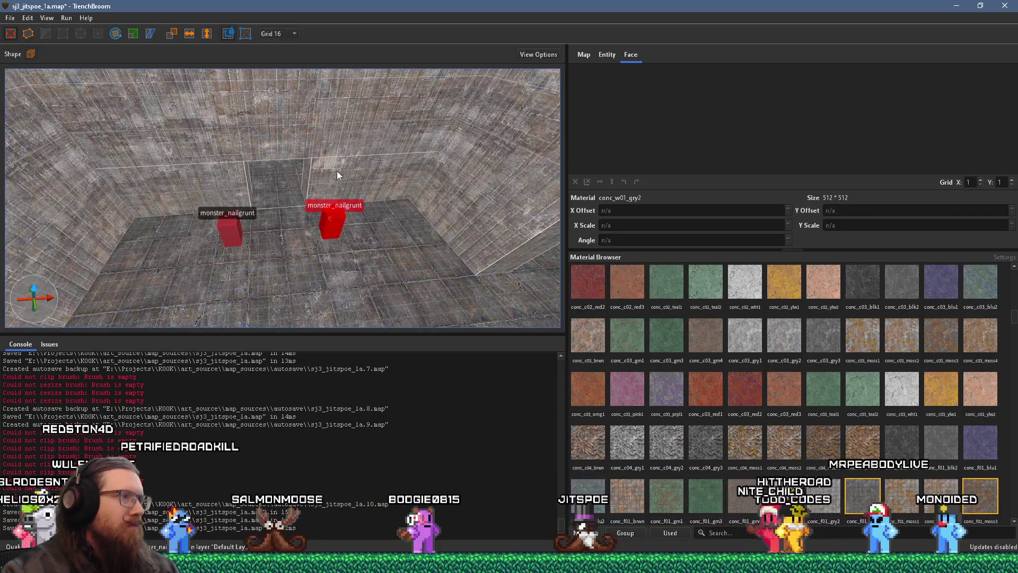
mouse_move(332, 227)
mouse_down()
mouse_move(221, 239)
mouse_move(282, 239)
mouse_move(252, 244)
mouse_up()
scroll(253, 239, down, 3)
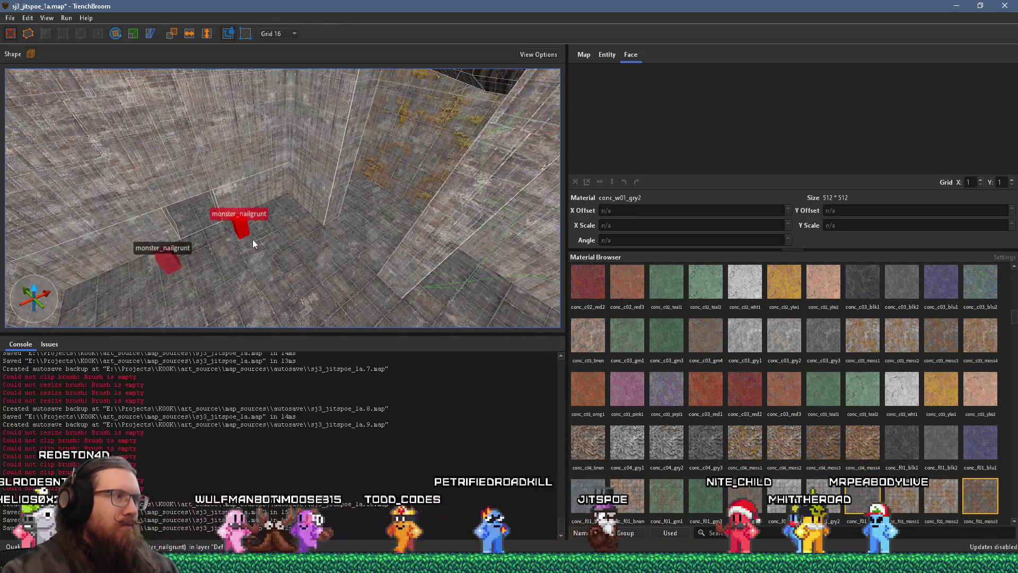
scroll(251, 240, up, 3)
mouse_move(251, 234)
mouse_down()
mouse_move(267, 245)
mouse_move(360, 236)
mouse_move(215, 260)
mouse_move(312, 228)
mouse_move(204, 233)
mouse_move(215, 224)
mouse_move(316, 211)
mouse_move(338, 241)
mouse_move(172, 209)
mouse_move(222, 232)
mouse_move(221, 261)
mouse_up()
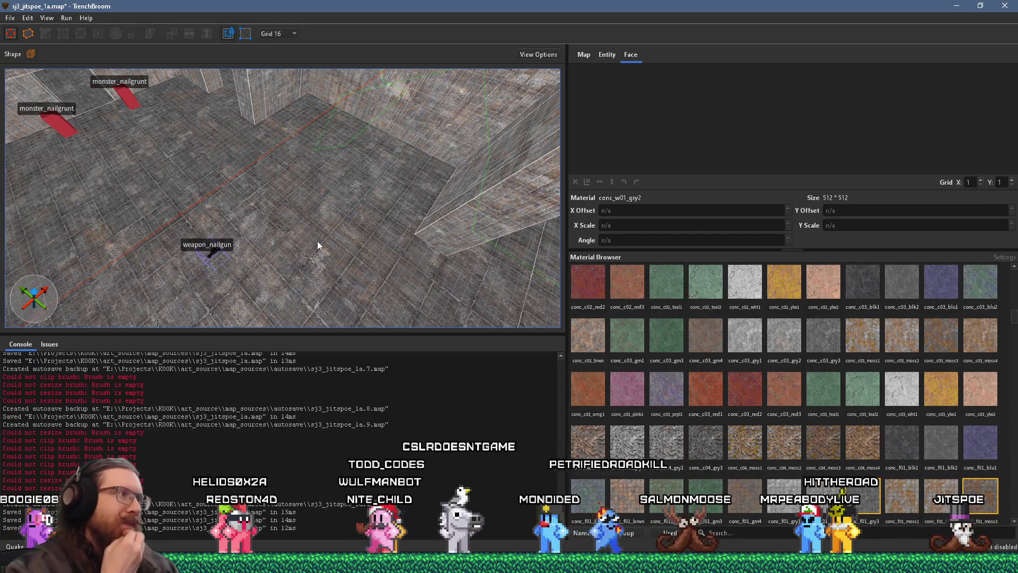
Step: Place a monster_grenadeprobe in the room and raise it high up the wall
right_click(415, 198)
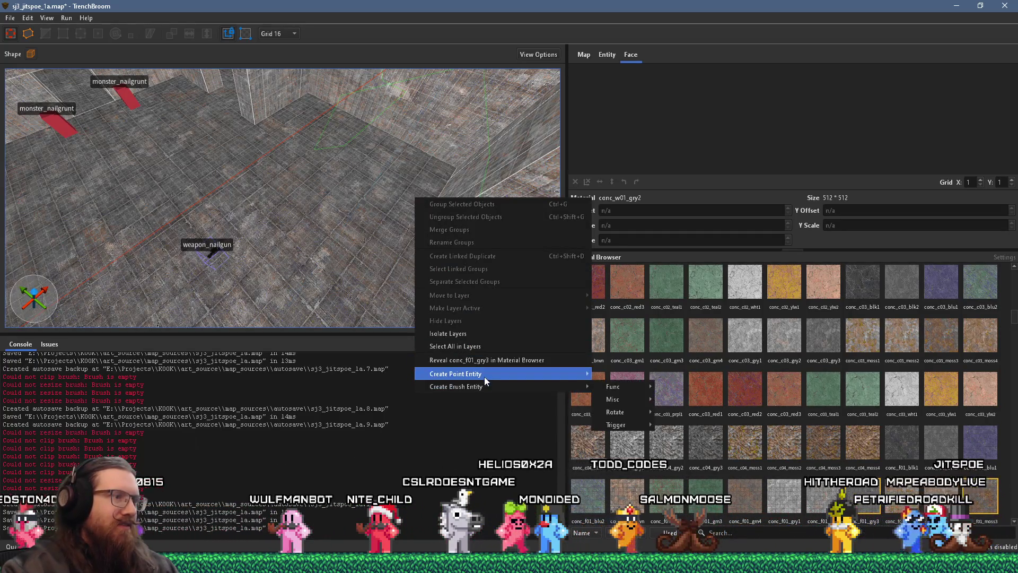
mouse_move(518, 382)
mouse_move(478, 374)
mouse_move(617, 475)
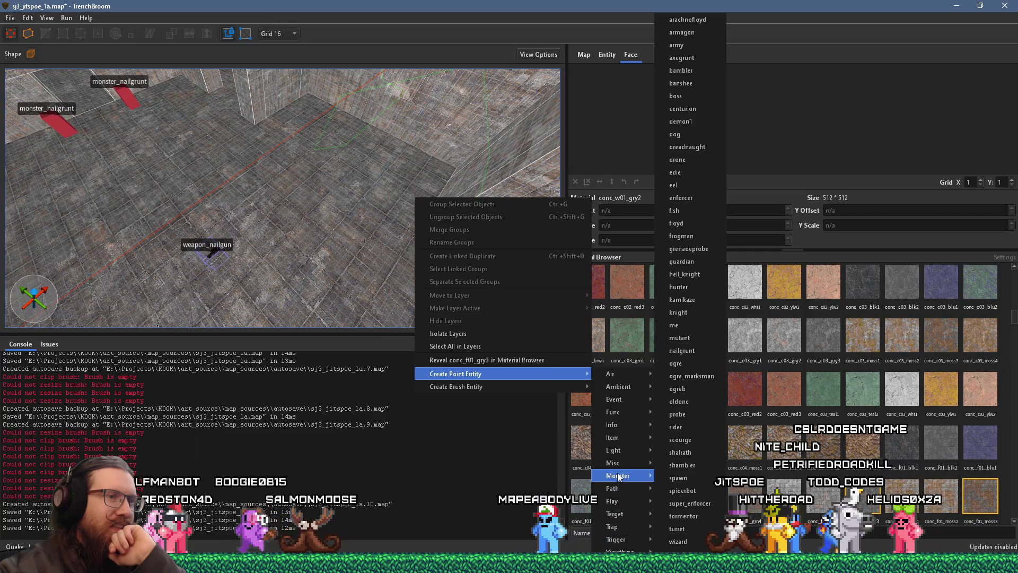
mouse_move(619, 451)
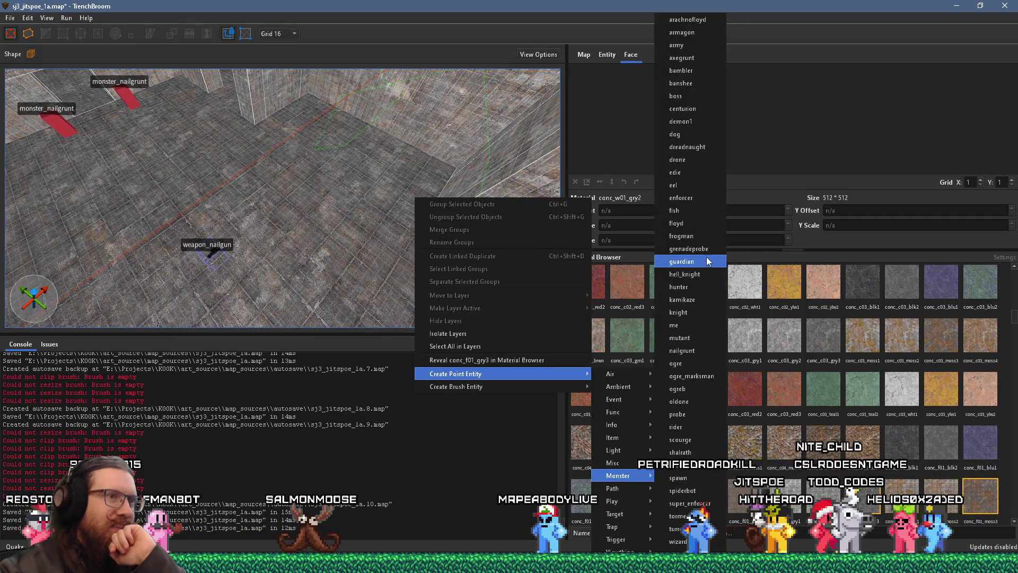
click(689, 249)
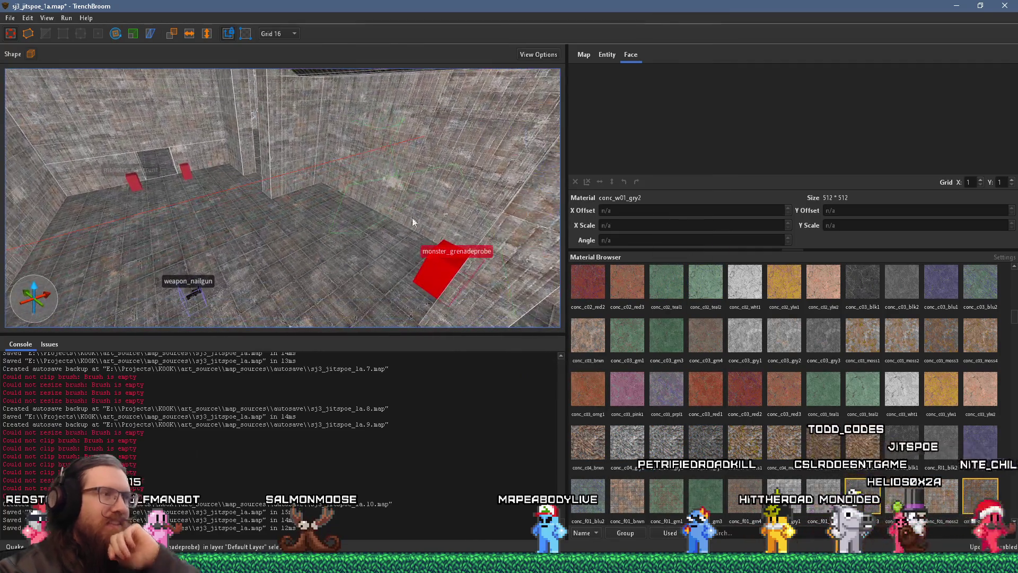
mouse_move(397, 258)
mouse_down()
mouse_move(332, 230)
mouse_move(336, 106)
mouse_up()
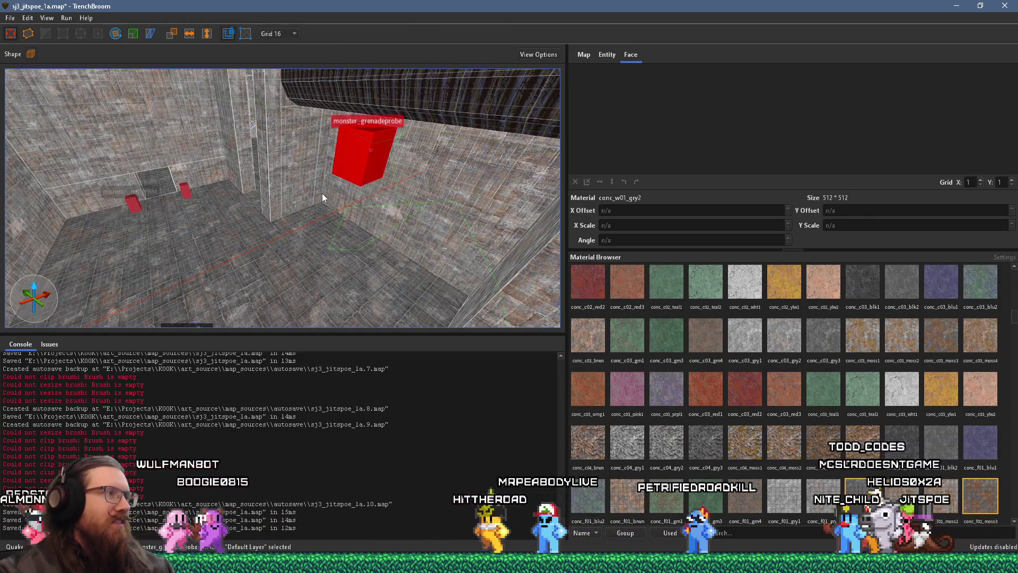
Step: Orbit around the grenadeprobe to check its position below the ceiling beam
mouse_move(322, 192)
mouse_down()
mouse_move(310, 168)
mouse_move(119, 97)
mouse_move(208, 150)
mouse_move(262, 218)
mouse_move(301, 244)
mouse_up()
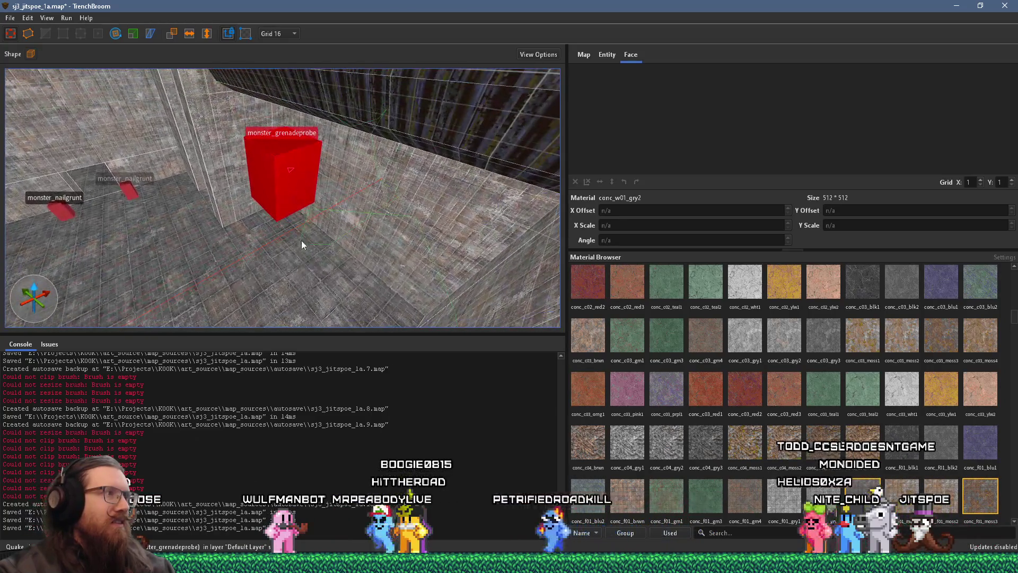
mouse_move(325, 177)
mouse_down()
mouse_move(328, 136)
mouse_move(301, 100)
mouse_up()
mouse_move(283, 202)
mouse_down()
mouse_move(316, 234)
mouse_move(444, 285)
mouse_move(384, 269)
mouse_move(348, 282)
mouse_move(384, 289)
mouse_move(375, 290)
mouse_up()
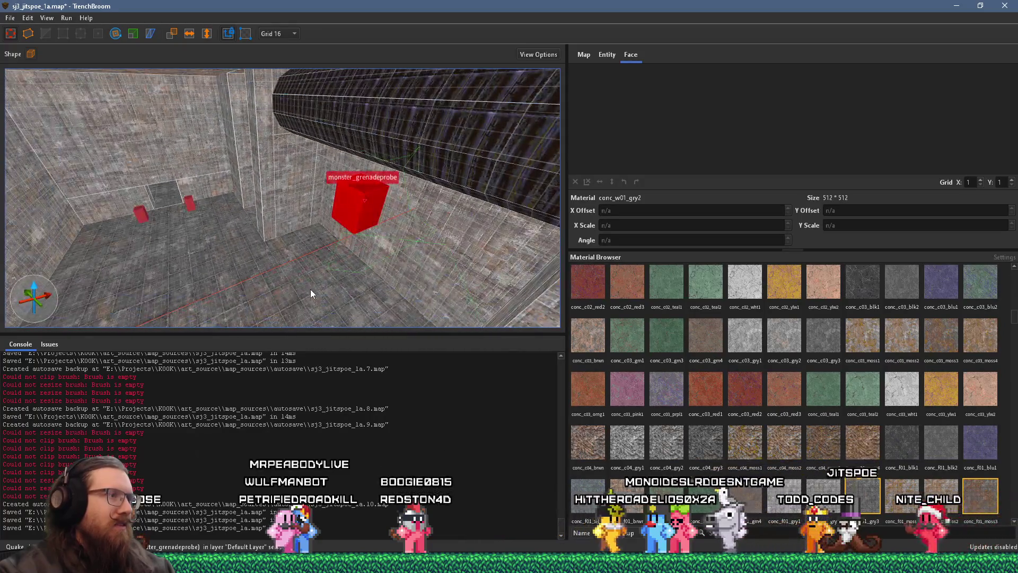
mouse_move(310, 289)
mouse_down()
mouse_move(301, 295)
mouse_move(385, 167)
mouse_move(320, 257)
mouse_move(283, 218)
mouse_move(137, 216)
mouse_move(342, 209)
mouse_up()
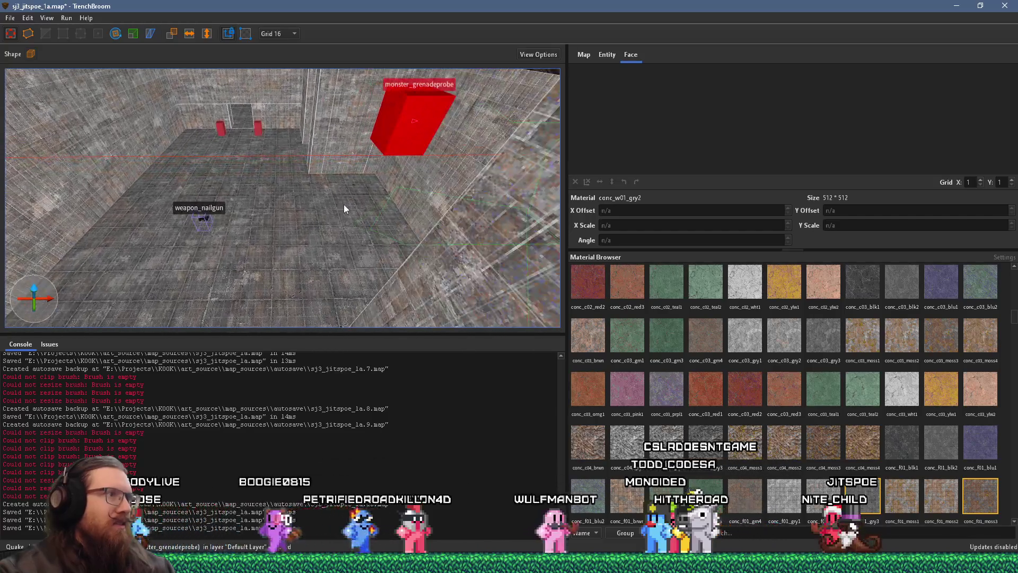
mouse_move(407, 146)
mouse_down()
mouse_move(387, 317)
mouse_move(374, 199)
mouse_move(408, 192)
mouse_move(292, 218)
mouse_move(432, 183)
mouse_move(363, 238)
mouse_move(504, 159)
mouse_move(419, 199)
mouse_move(301, 284)
mouse_move(384, 261)
mouse_move(389, 335)
mouse_move(237, 163)
mouse_move(271, 183)
mouse_move(204, 167)
mouse_move(229, 205)
mouse_move(15, 173)
mouse_move(481, 151)
mouse_move(355, 153)
mouse_move(284, 217)
mouse_move(331, 190)
mouse_move(264, 156)
mouse_up()
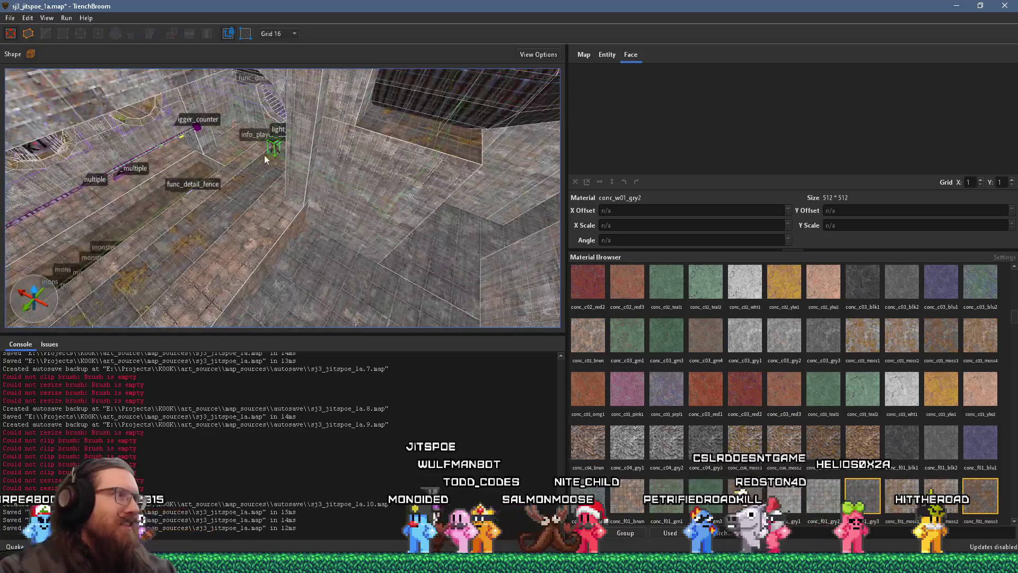
Step: Move the info_player_start_test to a new spot on the floor nearer the ledge
click(273, 151)
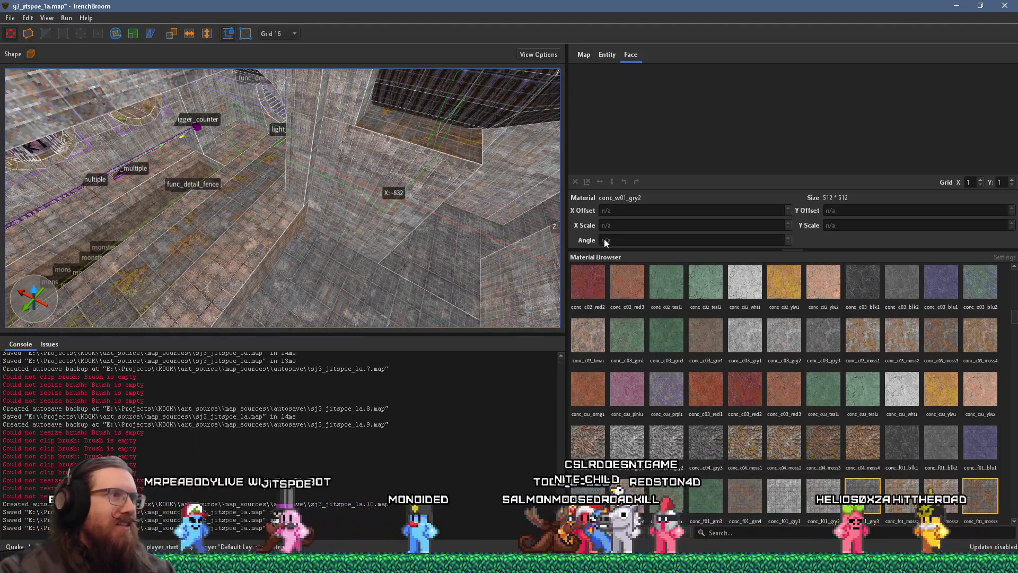
mouse_move(465, 214)
mouse_down()
mouse_move(141, 183)
mouse_move(280, 203)
mouse_up()
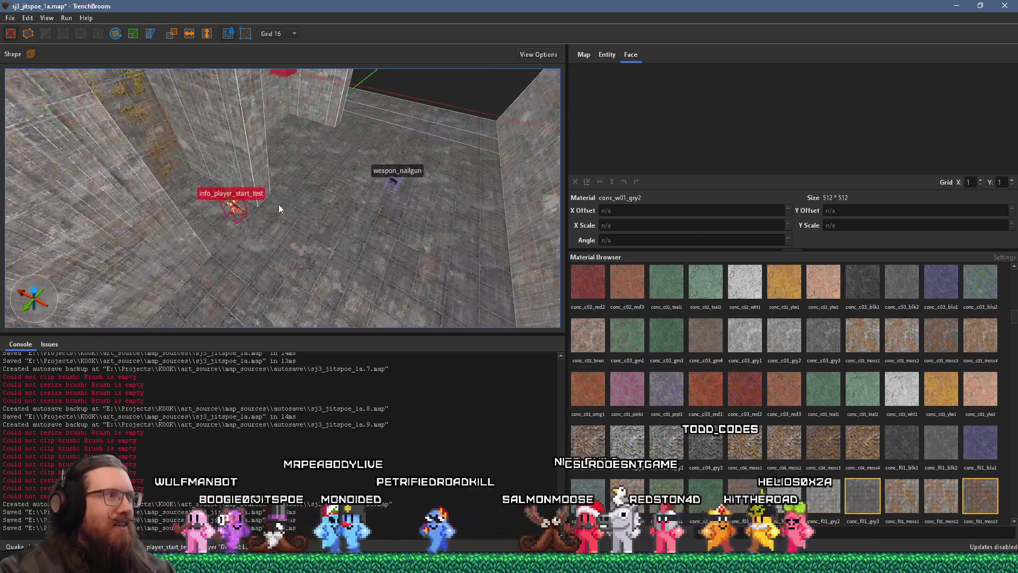
mouse_move(398, 127)
mouse_down()
mouse_move(413, 119)
mouse_move(176, 185)
mouse_move(390, 173)
mouse_move(507, 145)
mouse_move(133, 83)
mouse_up()
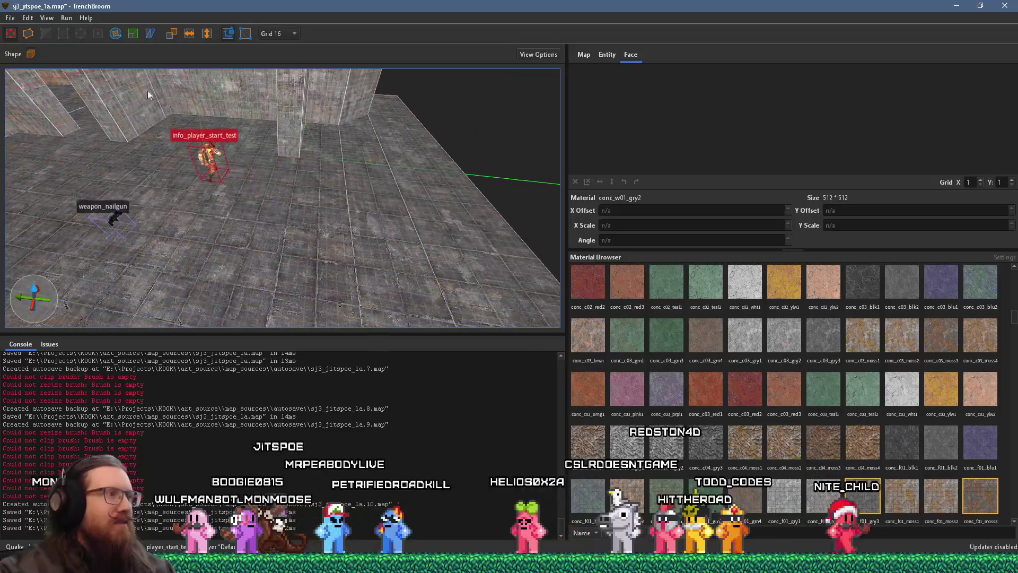
mouse_move(227, 231)
mouse_down()
mouse_move(441, 235)
mouse_move(298, 223)
mouse_move(257, 201)
mouse_move(324, 206)
mouse_move(271, 165)
mouse_up()
mouse_move(319, 261)
mouse_down()
mouse_move(309, 299)
mouse_move(480, 297)
mouse_move(487, 281)
mouse_move(276, 205)
mouse_move(346, 269)
mouse_up()
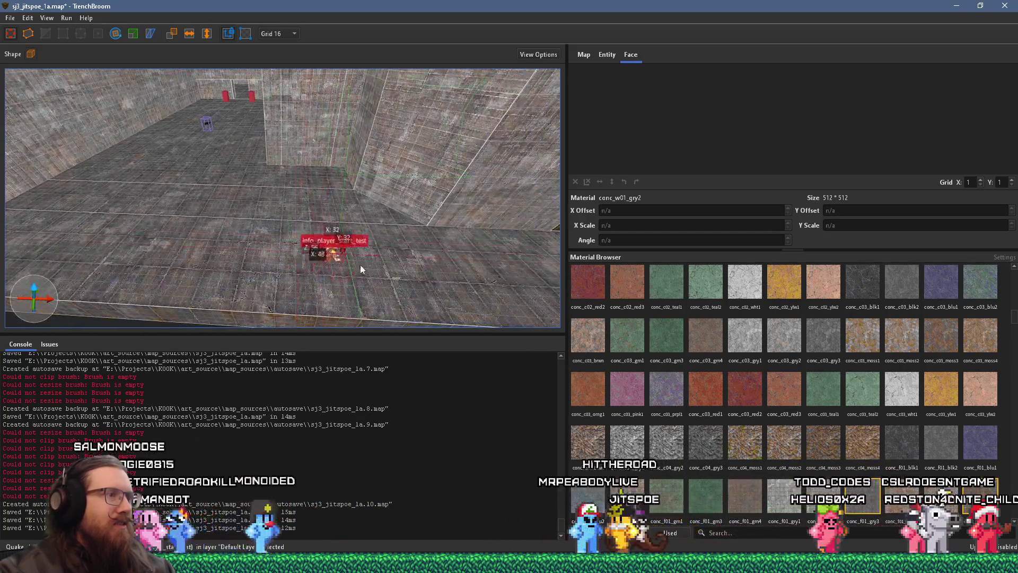
Step: Rotate the info_player_start_test to face 225 degrees
key(r)
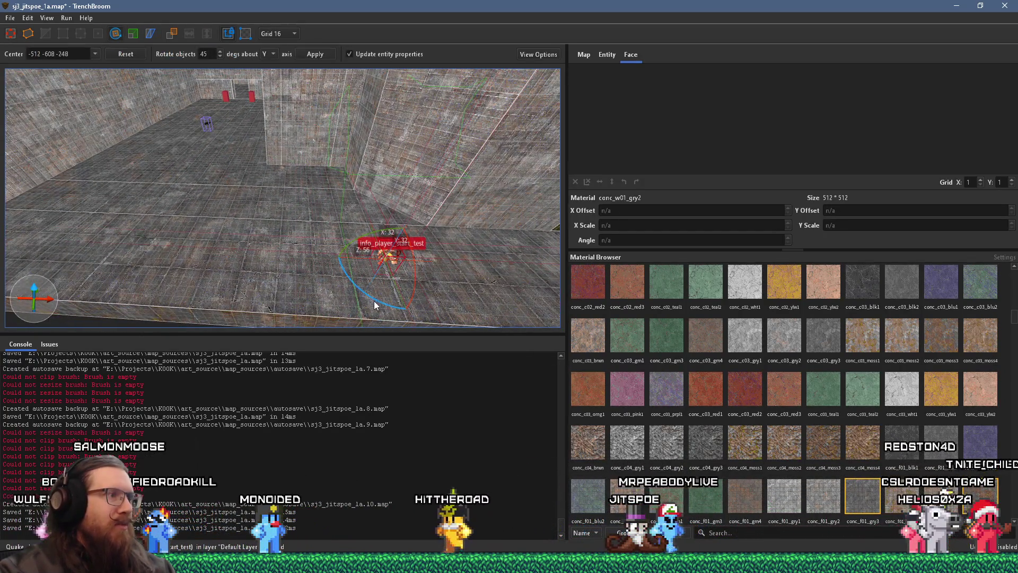
drag(375, 301, 291, 165)
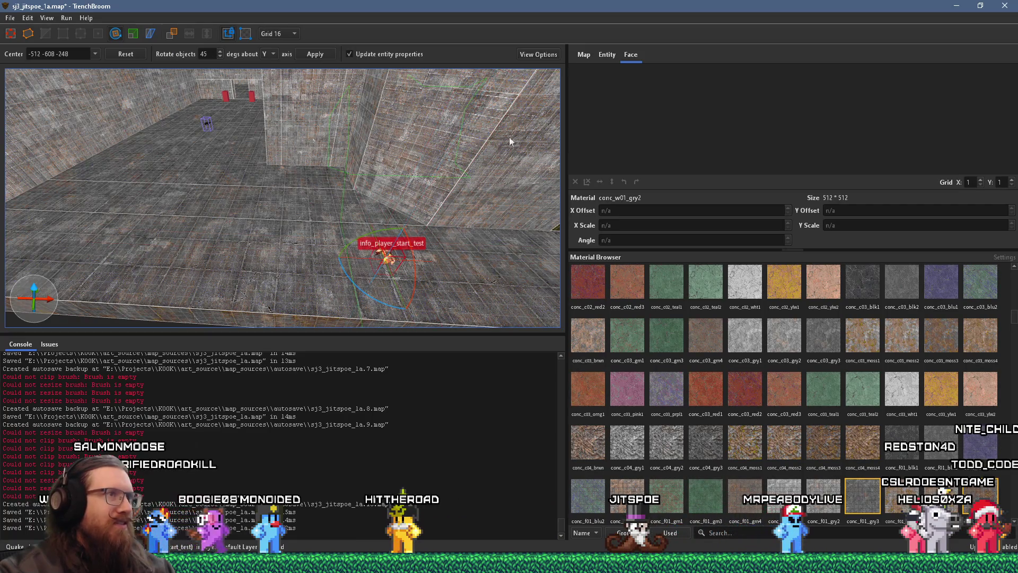
scroll(336, 110, down, 5)
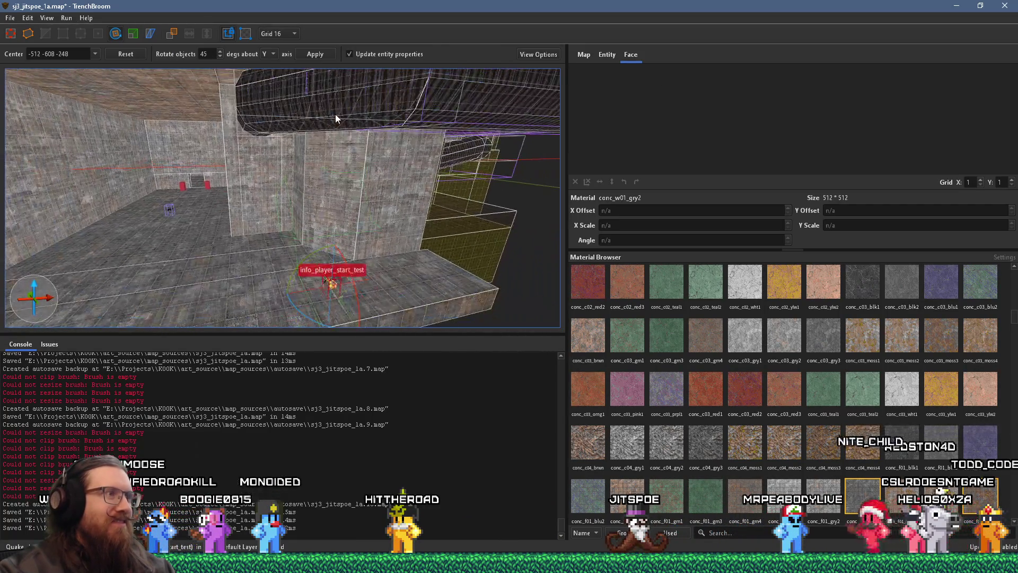
drag(311, 113, 300, 112)
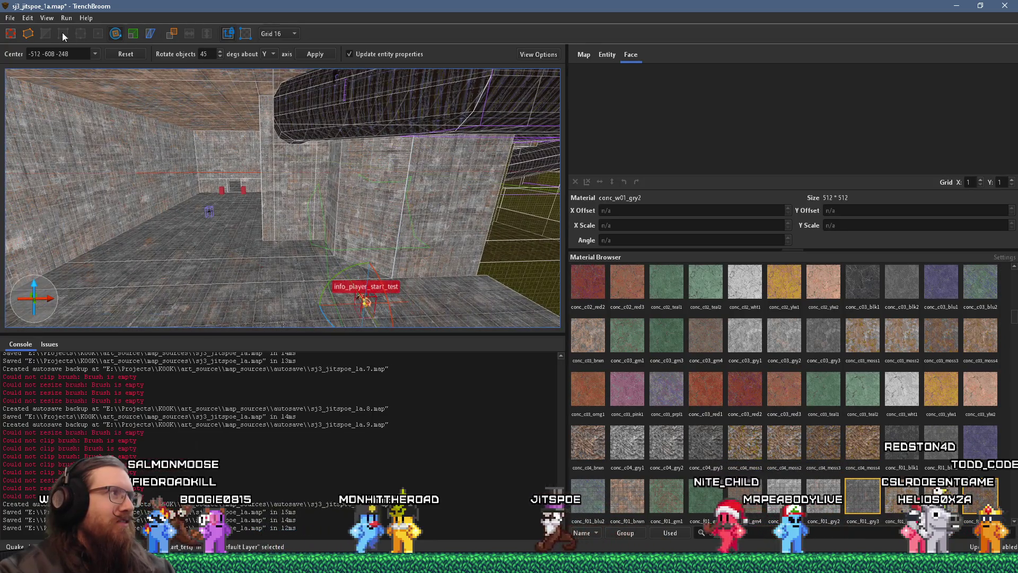
Step: Save the map, then compile and launch it from Run > Compile
click(10, 18)
click(32, 69)
click(67, 18)
click(85, 31)
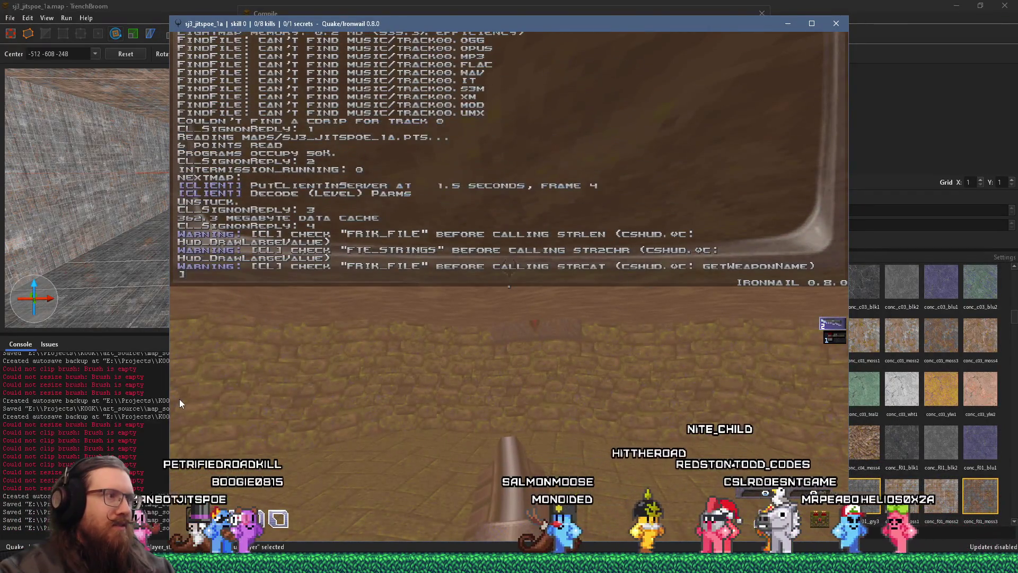
Step: Close the Ironwail test game, review the compile log, and close the compile window
click(841, 28)
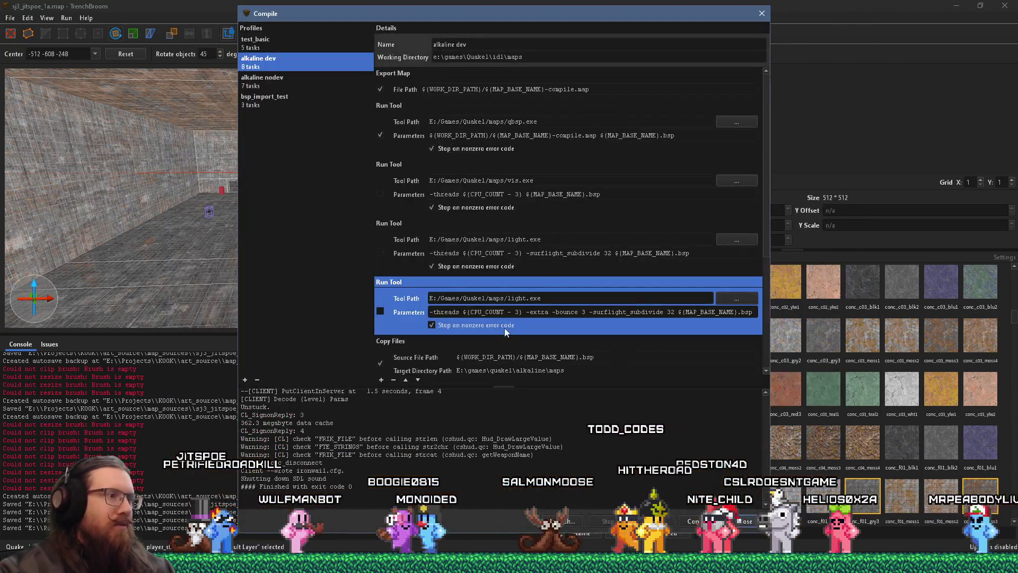
scroll(508, 442, up, 5)
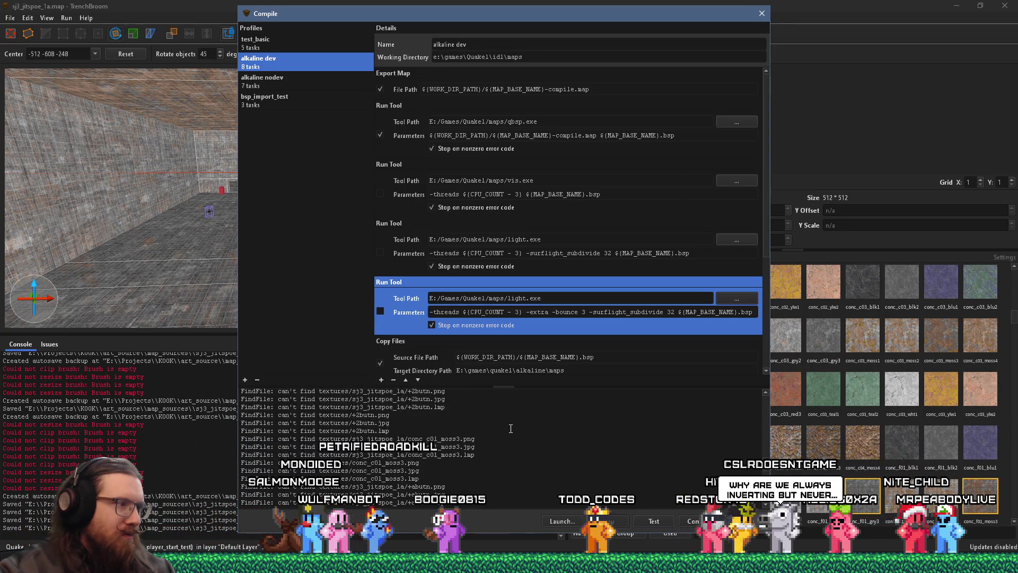
scroll(509, 420, up, 5)
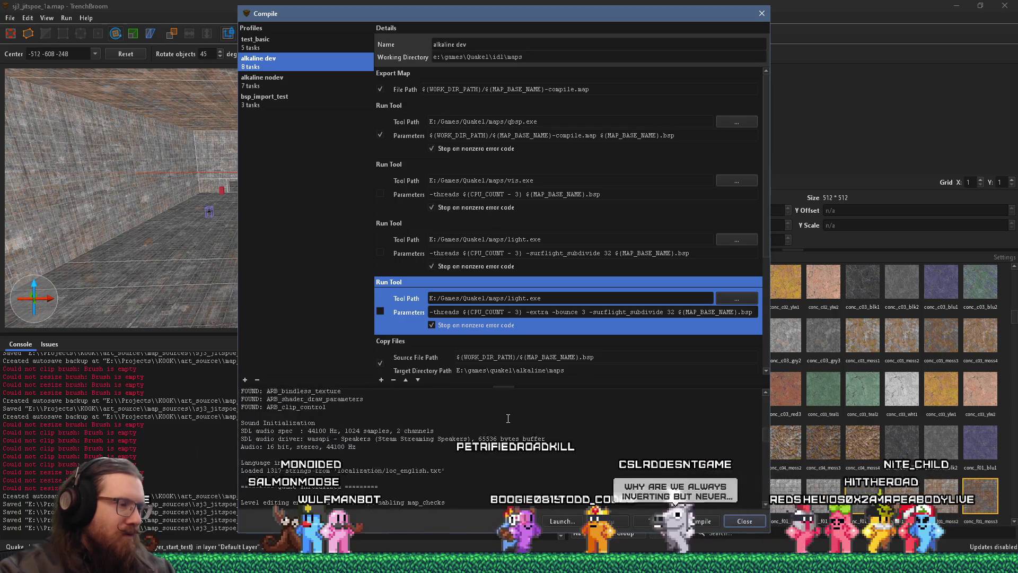
scroll(508, 418, up, 5)
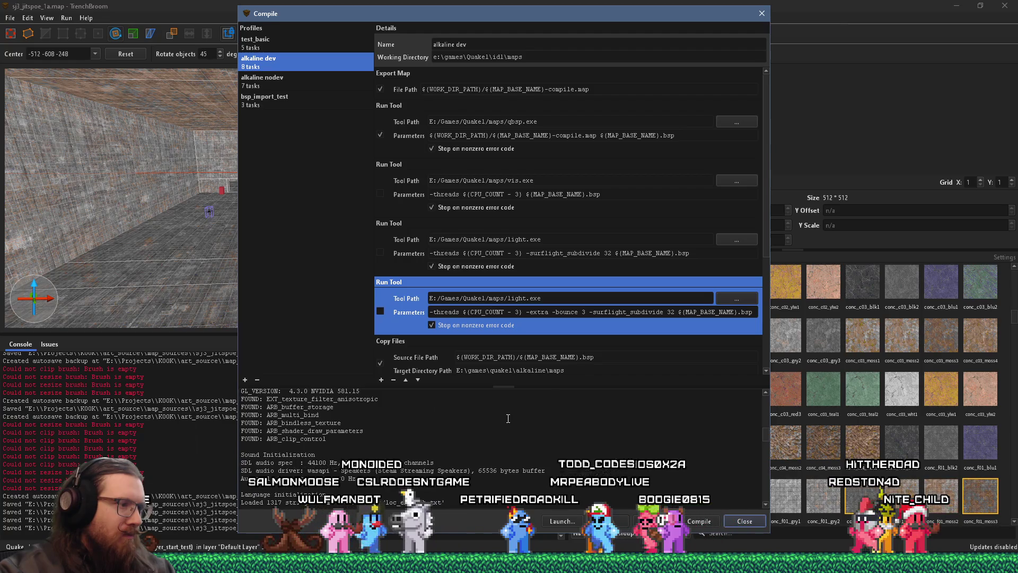
scroll(508, 419, up, 5)
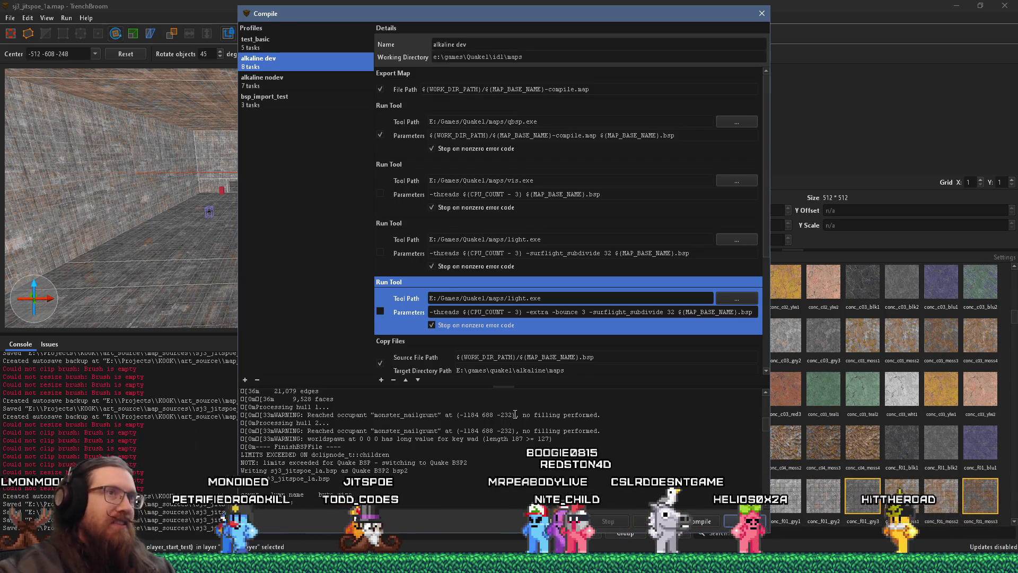
click(757, 15)
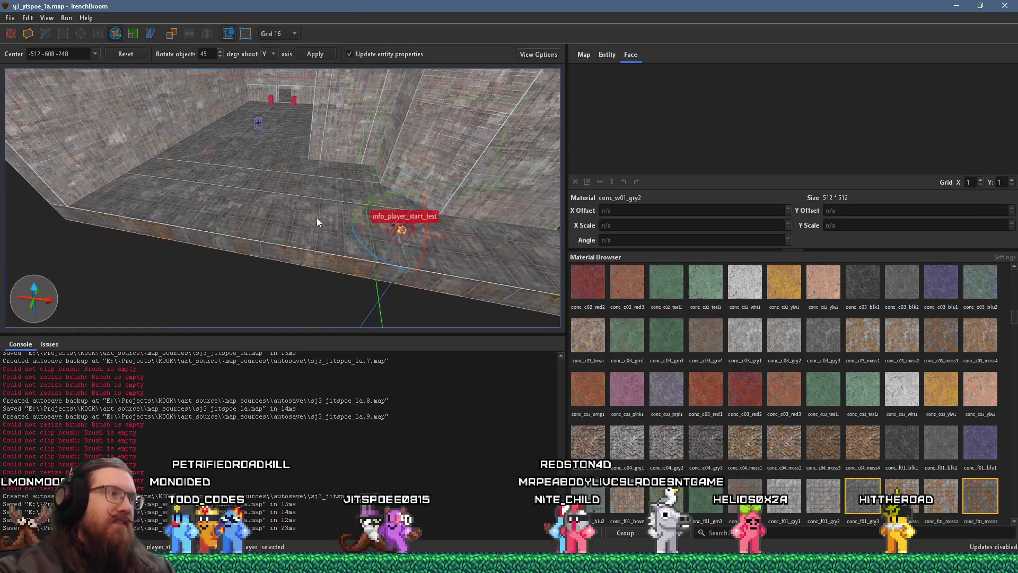
Step: Select the left wall brush and switch to a 64-unit grid
key(w)
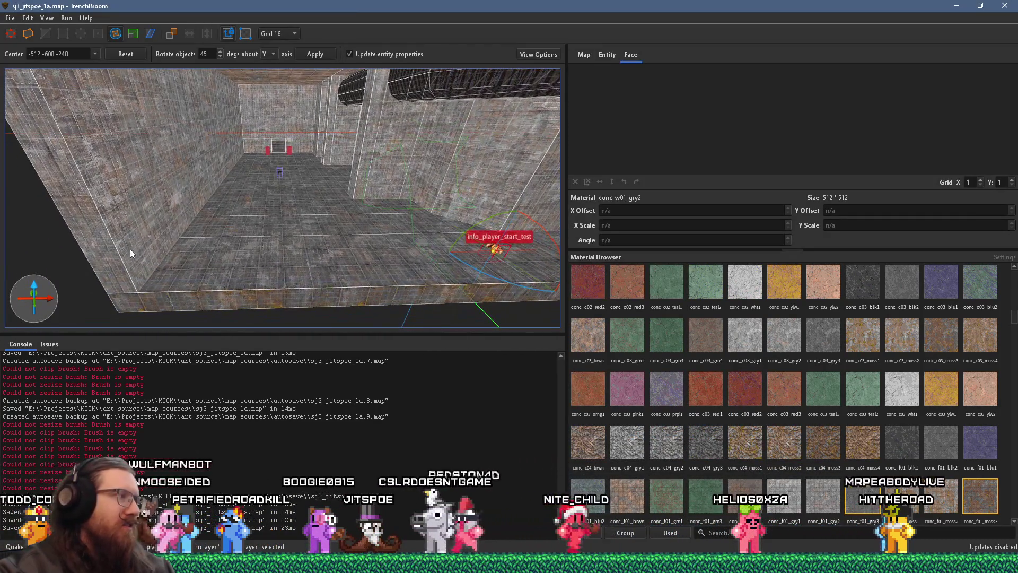
click(111, 276)
click(272, 34)
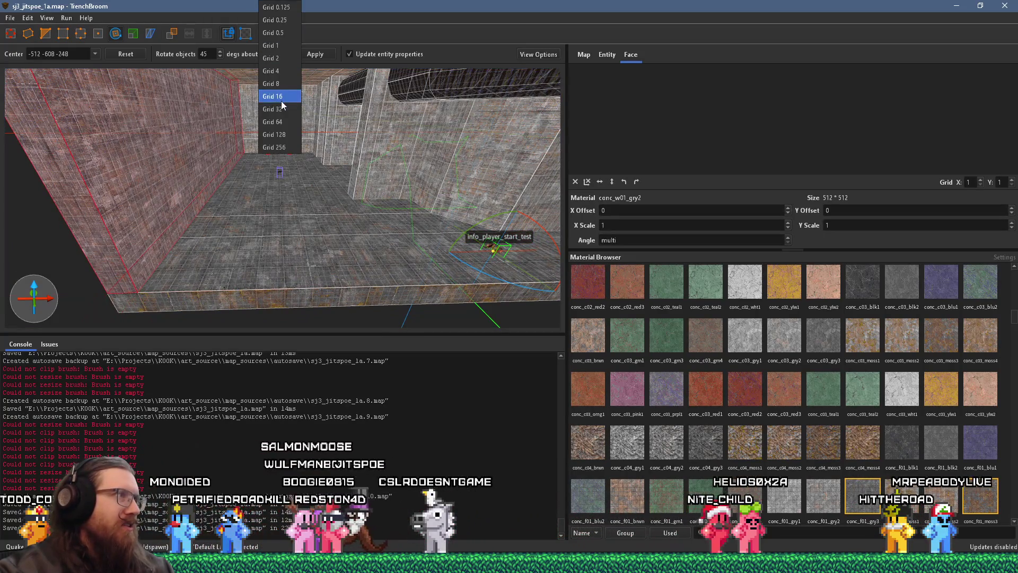
click(280, 122)
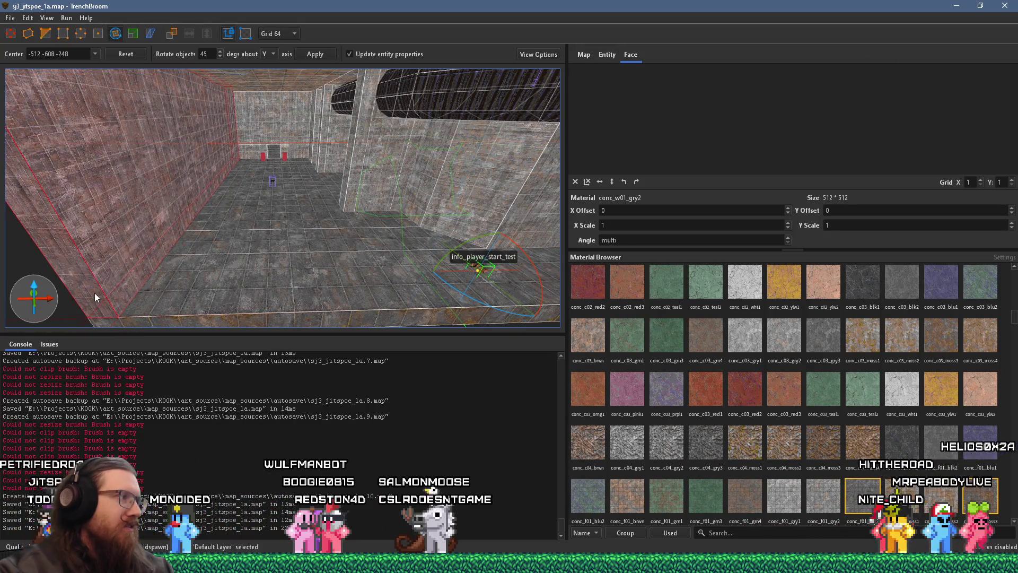
shift+click(116, 262)
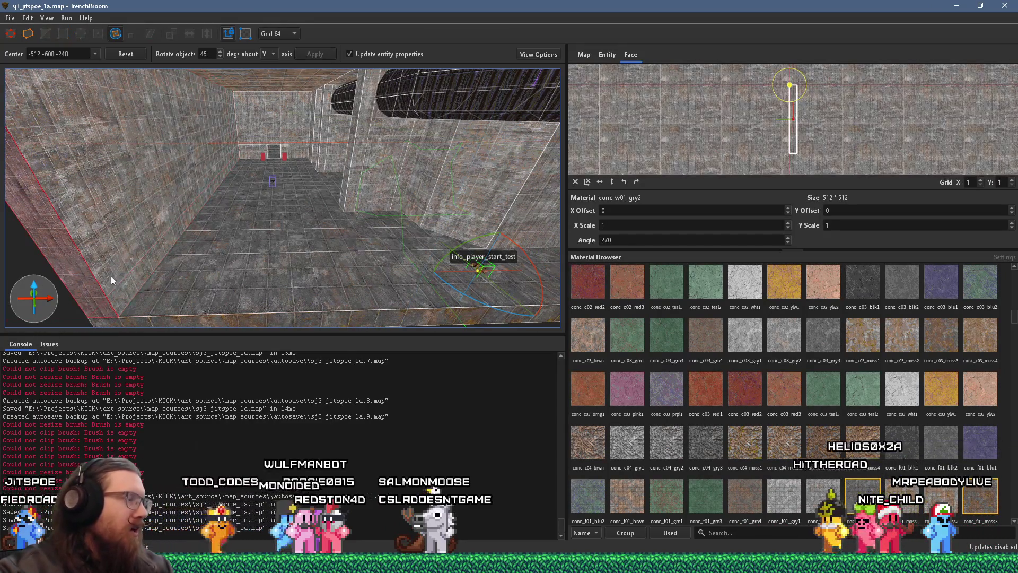
key(ctrl+z)
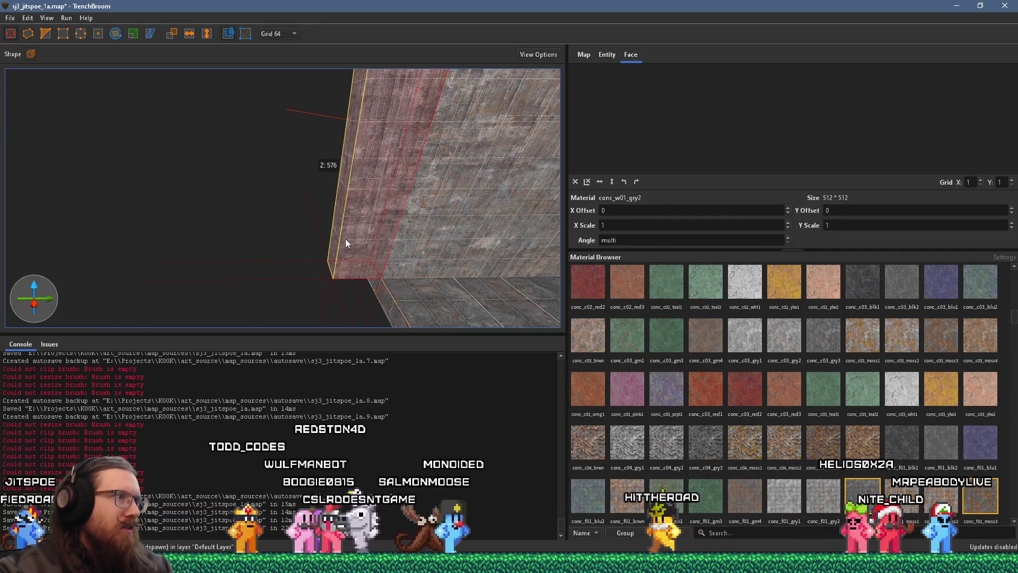
Step: Shift the wall brush 64 units along Y, then drag the back wall brush into place
drag(368, 238, 255, 330)
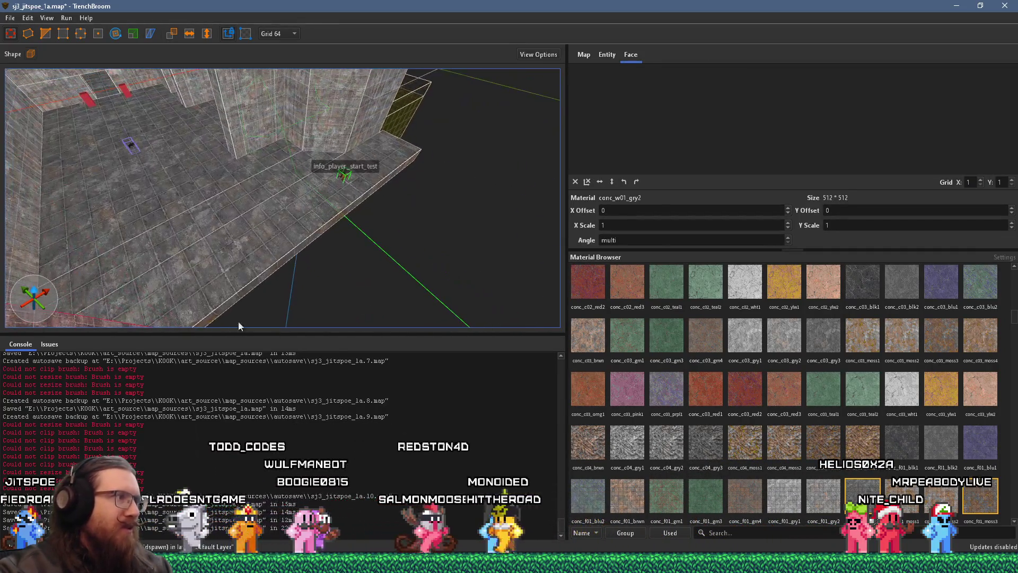
mouse_move(184, 300)
mouse_down()
mouse_move(454, 153)
mouse_move(380, 255)
mouse_move(207, 192)
mouse_move(283, 205)
mouse_move(345, 259)
mouse_move(338, 229)
mouse_move(170, 238)
mouse_move(542, 176)
mouse_move(364, 224)
mouse_move(496, 147)
mouse_move(414, 222)
mouse_move(194, 202)
mouse_move(178, 168)
mouse_move(199, 162)
mouse_move(212, 214)
mouse_move(69, 162)
mouse_move(97, 210)
mouse_move(74, 185)
mouse_move(230, 273)
mouse_move(268, 368)
mouse_up()
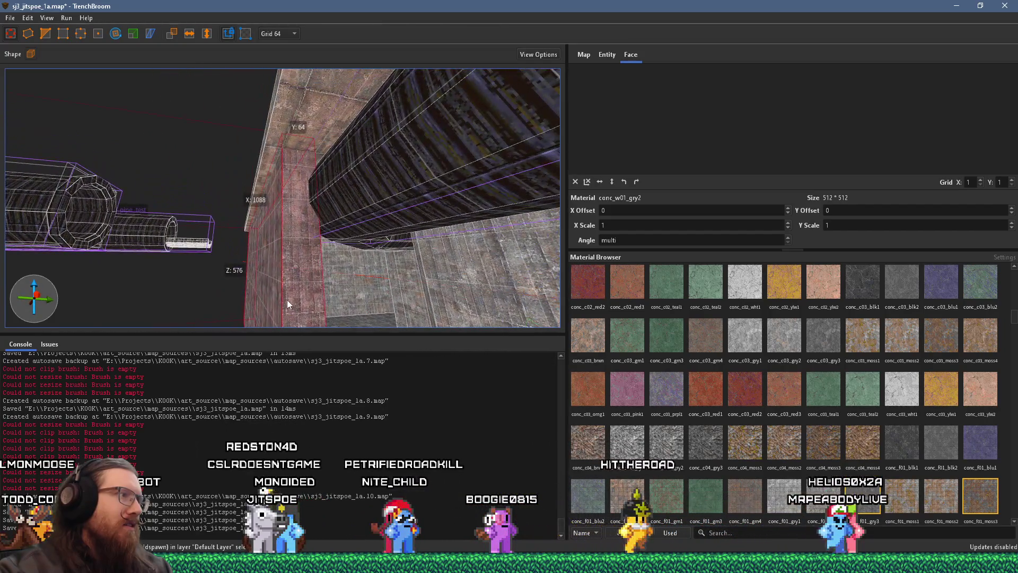
drag(306, 263, 283, 285)
mouse_move(325, 233)
mouse_down()
mouse_move(258, 215)
mouse_move(355, 263)
mouse_up()
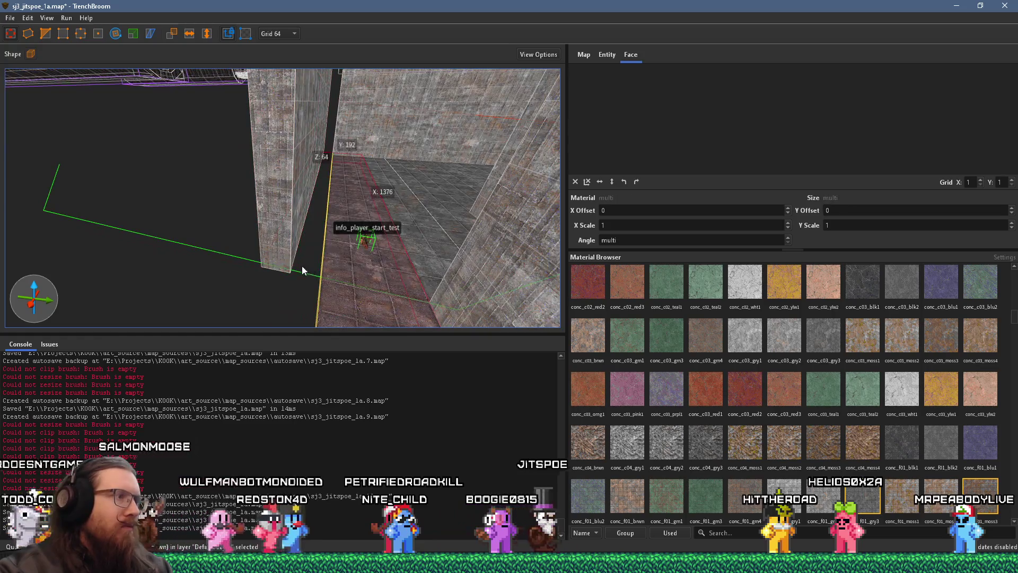
click(333, 128)
mouse_move(333, 127)
mouse_down()
mouse_move(323, 125)
mouse_move(271, 195)
mouse_move(253, 262)
mouse_move(248, 248)
mouse_move(377, 232)
mouse_move(234, 234)
mouse_move(285, 245)
mouse_move(514, 228)
mouse_up()
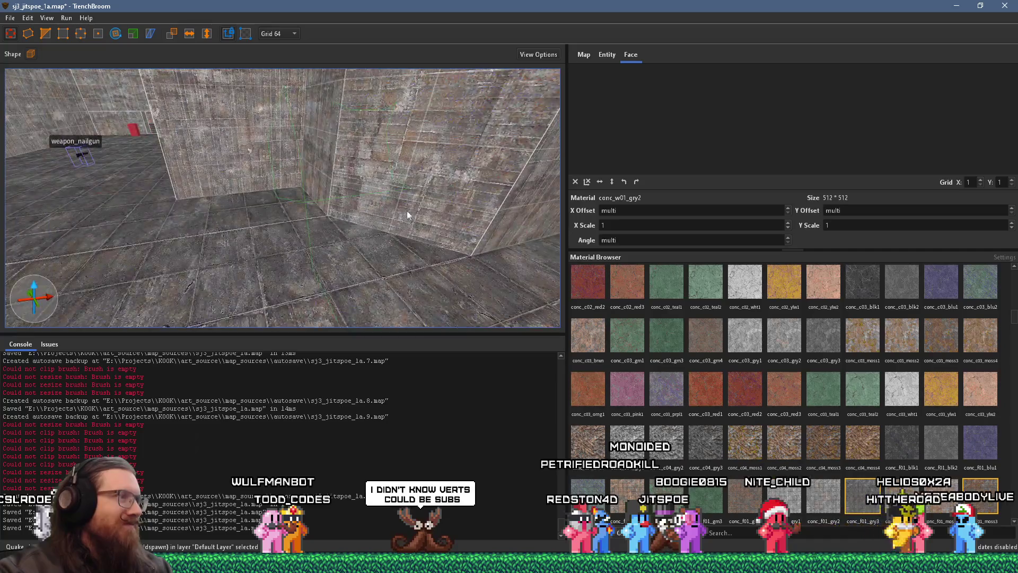
Step: Try rotating the right wall face's texture 90 degrees, then undo it and deselect
drag(403, 213, 500, 259)
shift+click(450, 230)
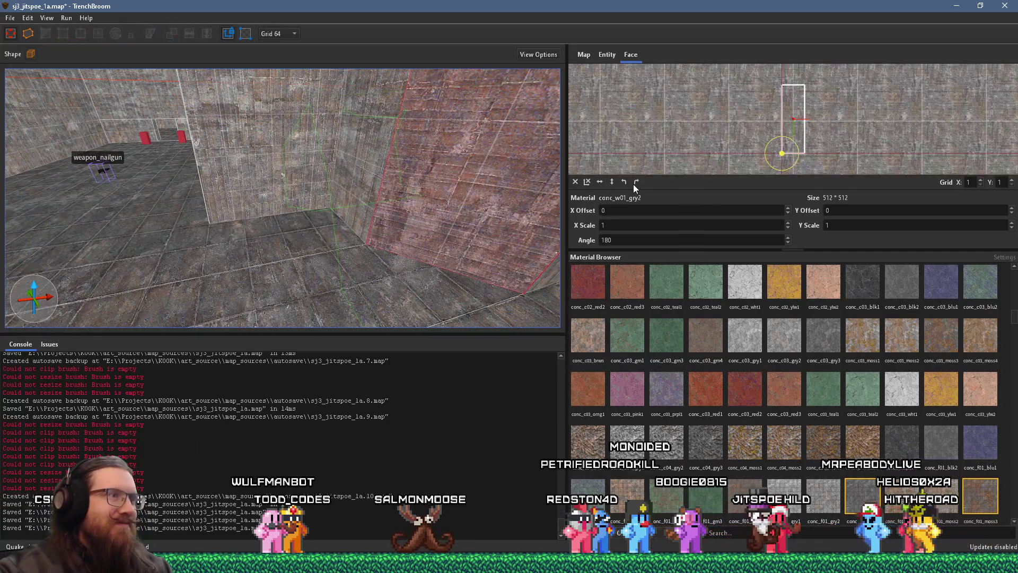
click(635, 182)
mouse_move(429, 202)
mouse_down()
mouse_move(393, 234)
mouse_move(390, 260)
mouse_move(435, 249)
mouse_move(352, 205)
mouse_move(482, 171)
mouse_move(285, 187)
mouse_up()
key(ctrl+z)
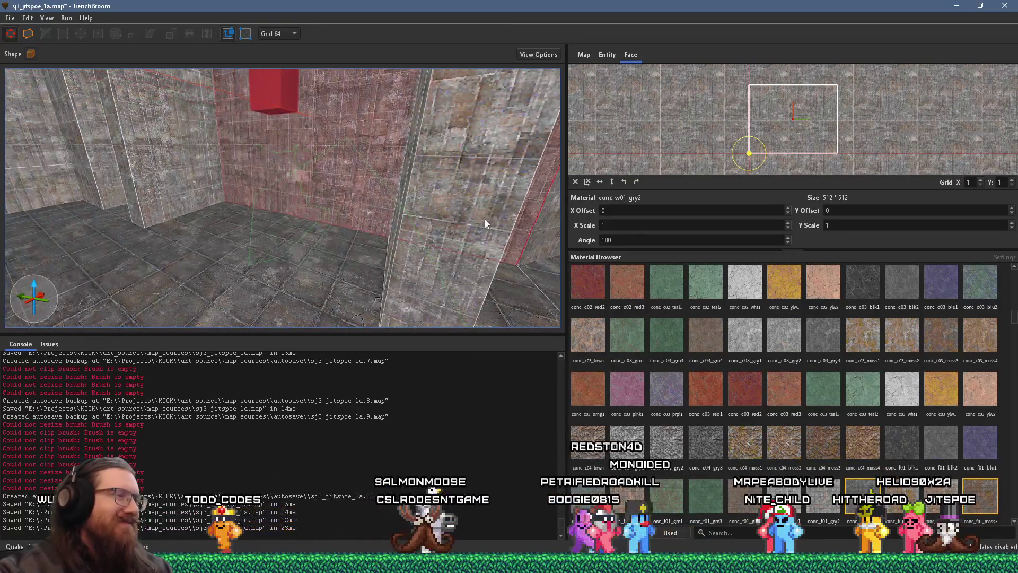
key(Escape)
Step: Select the two concrete wall brushes beneath the large pipe
mouse_move(164, 240)
mouse_down()
mouse_move(186, 190)
mouse_move(240, 173)
mouse_move(243, 161)
mouse_move(372, 247)
mouse_move(172, 216)
mouse_move(329, 192)
mouse_move(281, 194)
mouse_move(80, 156)
mouse_move(88, 111)
mouse_move(59, 113)
mouse_move(155, 106)
mouse_move(308, 228)
mouse_move(312, 191)
mouse_move(342, 227)
mouse_move(327, 170)
mouse_move(249, 20)
mouse_move(310, 162)
mouse_up()
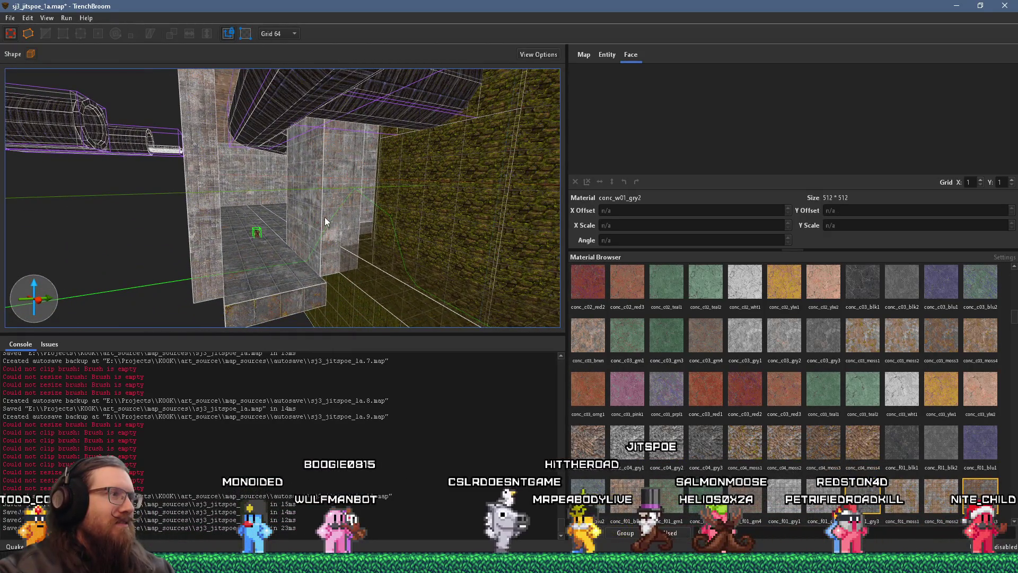
mouse_move(325, 218)
mouse_down()
mouse_move(306, 180)
mouse_move(335, 203)
mouse_up()
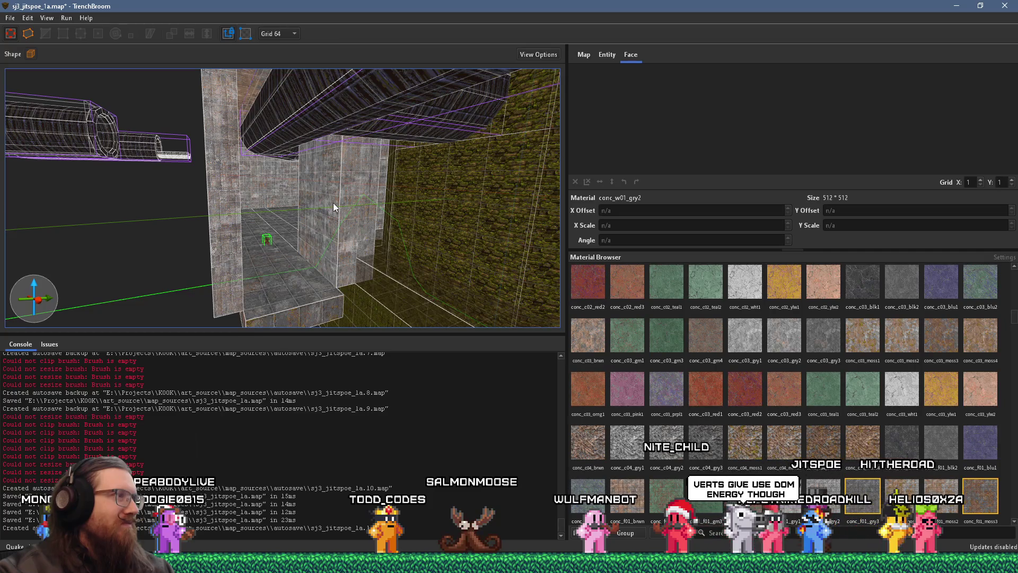
drag(322, 185, 380, 323)
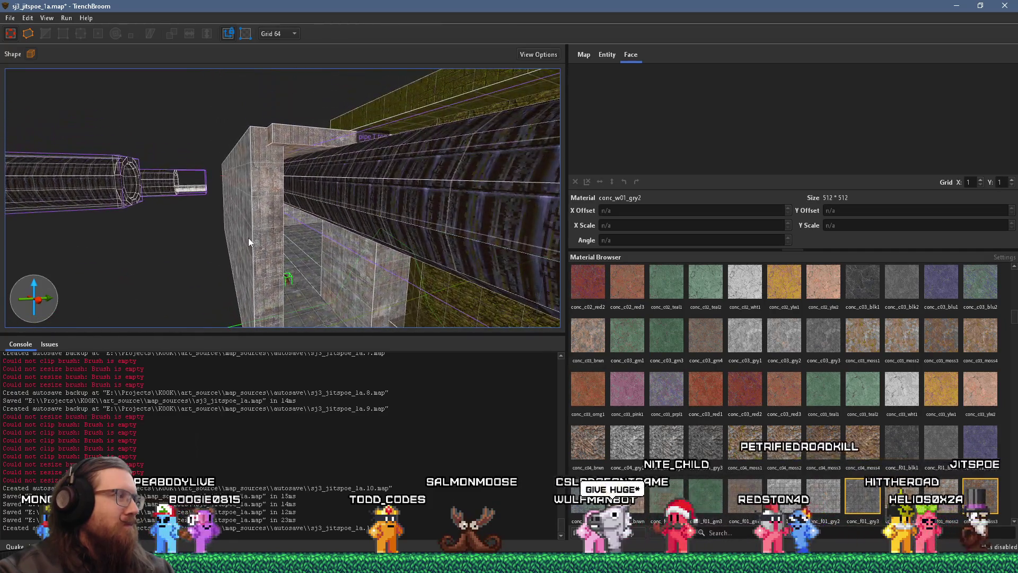
mouse_move(288, 168)
mouse_down()
mouse_move(311, 185)
mouse_move(297, 148)
mouse_up()
mouse_move(332, 235)
mouse_down()
mouse_move(157, 49)
mouse_move(125, 34)
mouse_up()
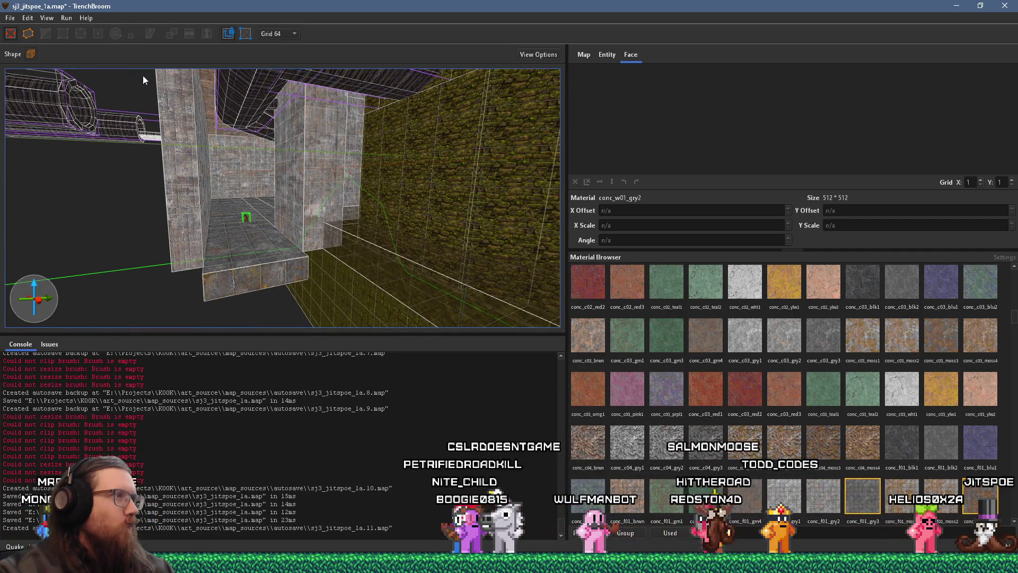
scroll(216, 170, up, 10)
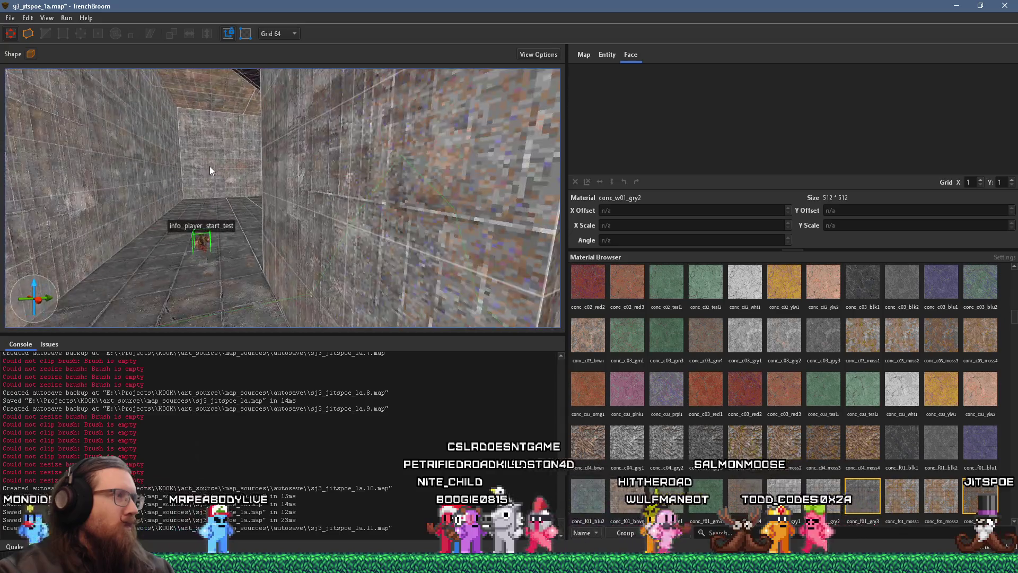
mouse_move(412, 212)
mouse_down()
mouse_move(443, 277)
mouse_move(420, 328)
mouse_move(388, 342)
mouse_move(334, 300)
mouse_move(334, 284)
mouse_move(374, 241)
mouse_move(358, 212)
mouse_move(386, 186)
mouse_up()
click(359, 212)
ctrl+click(409, 180)
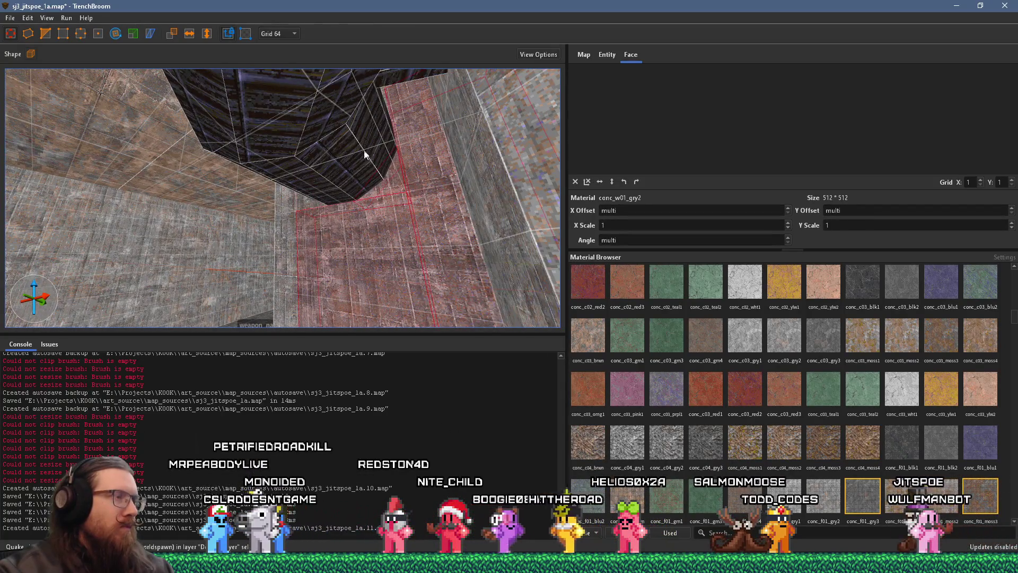
mouse_move(288, 225)
mouse_down()
mouse_move(372, 239)
mouse_move(454, 280)
mouse_move(421, 223)
mouse_move(90, 202)
mouse_move(177, 204)
mouse_move(325, 169)
mouse_move(332, 152)
mouse_up()
Step: Turn the two selected wall brushes into a func_group
right_click(333, 151)
mouse_move(399, 359)
mouse_move(546, 354)
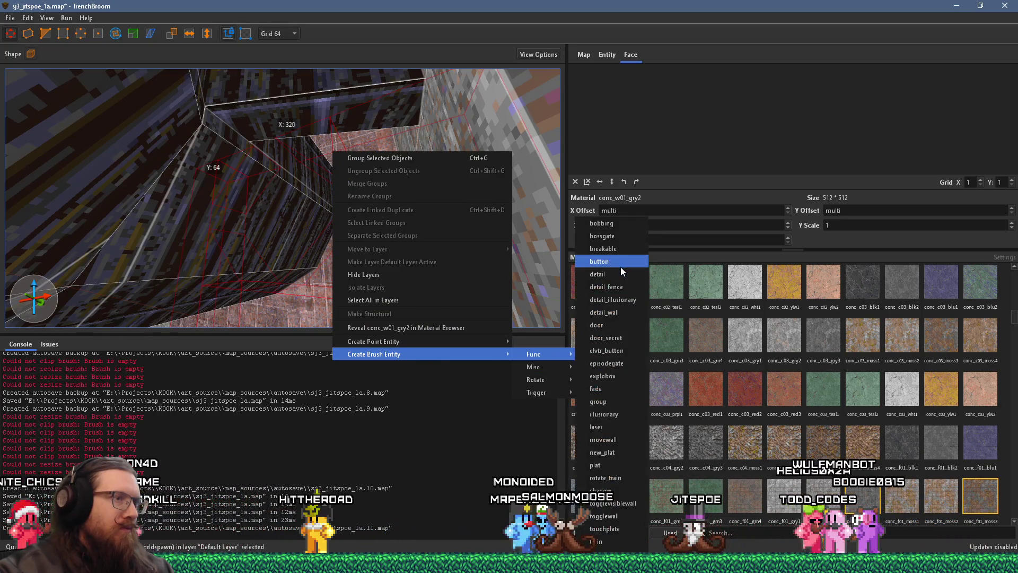
click(598, 401)
mouse_move(360, 306)
mouse_down()
mouse_move(342, 280)
mouse_move(282, 266)
mouse_move(381, 82)
mouse_move(276, 221)
mouse_up()
Step: Move the func_group and rotate it 90° about the vertical axis, then deselect it
mouse_move(257, 257)
mouse_down()
mouse_move(488, 304)
mouse_move(239, 248)
mouse_move(241, 193)
mouse_move(25, 234)
mouse_move(259, 246)
mouse_move(275, 163)
mouse_move(345, 192)
mouse_move(144, 80)
mouse_up()
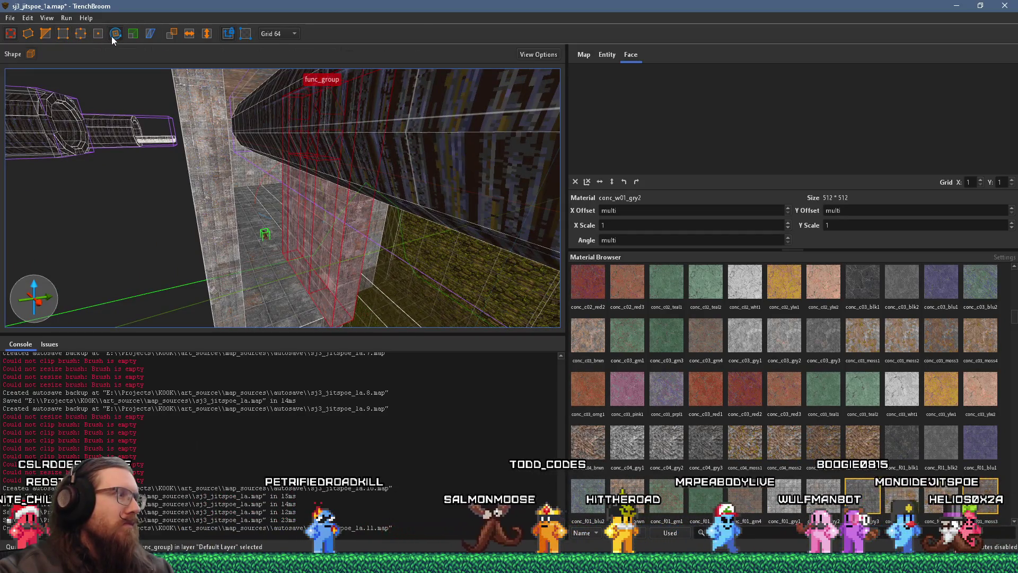
drag(298, 223, 432, 196)
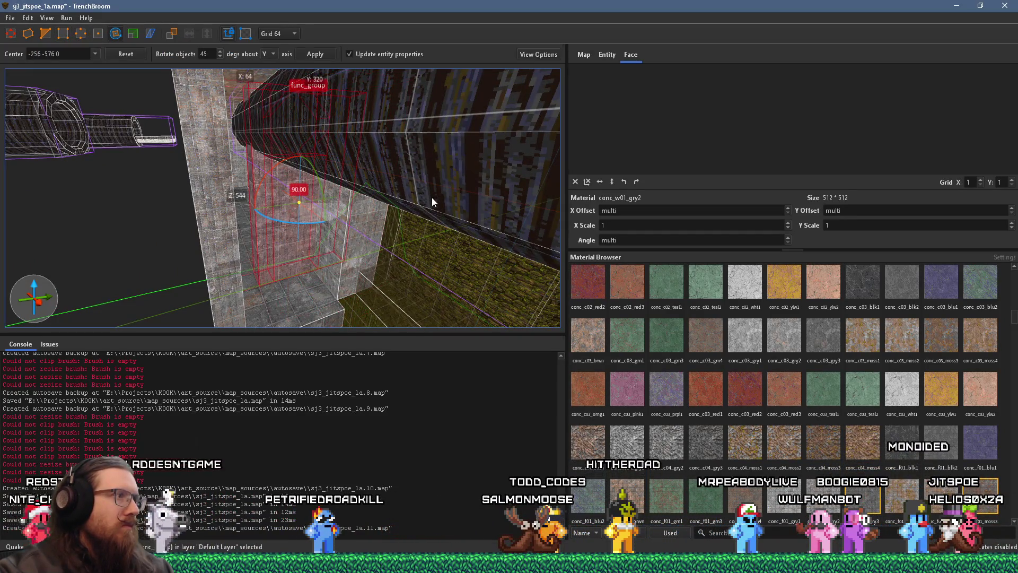
mouse_move(288, 210)
mouse_down()
mouse_move(285, 271)
mouse_move(310, 293)
mouse_move(409, 259)
mouse_move(361, 78)
mouse_move(360, 205)
mouse_move(425, 163)
mouse_move(370, 172)
mouse_move(467, 180)
mouse_move(457, 185)
mouse_move(540, 101)
mouse_up()
key(Escape)
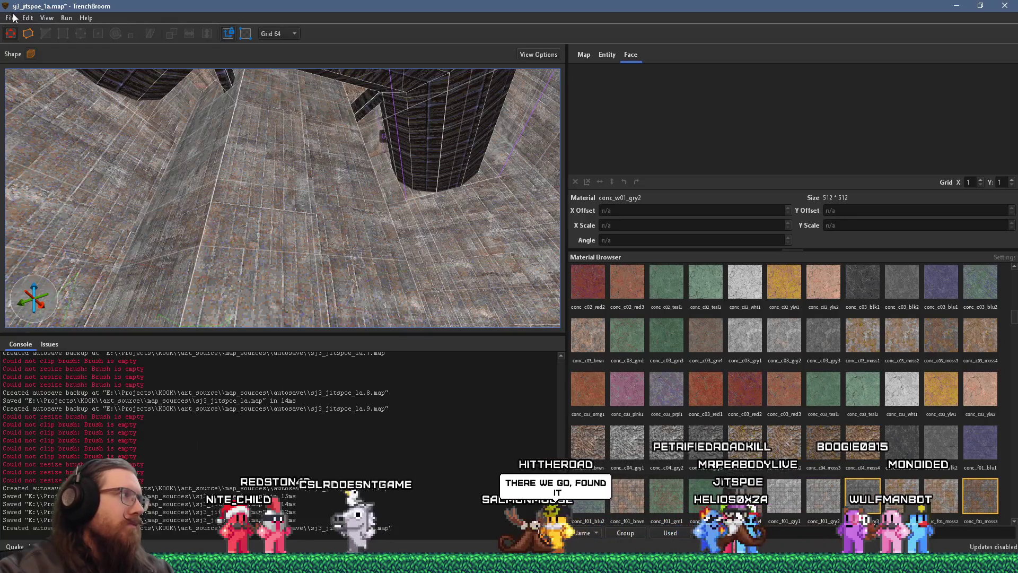
Step: Save the map and compile it with the alkaline dev profile
click(11, 18)
click(32, 79)
click(66, 18)
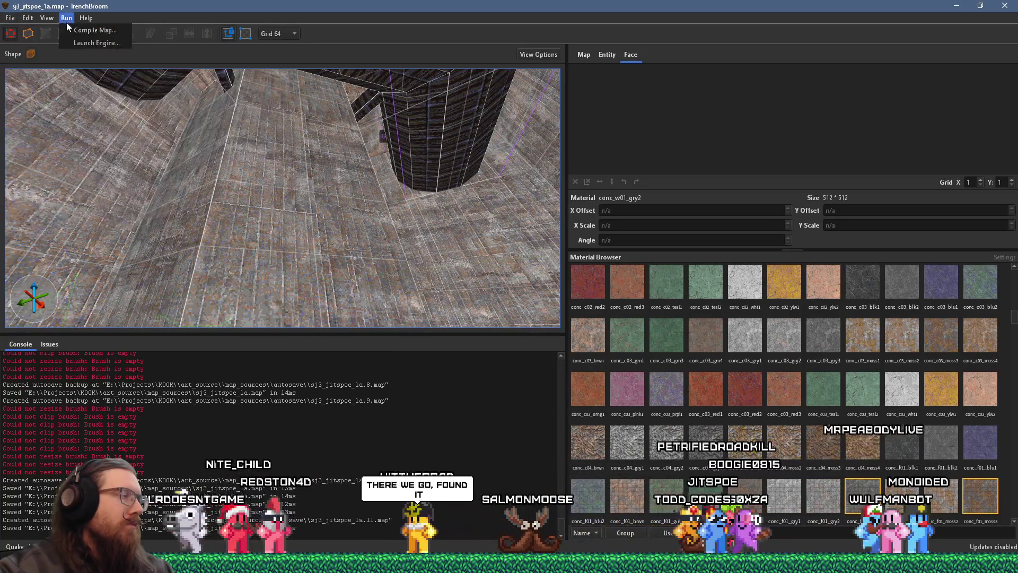
click(71, 31)
click(726, 521)
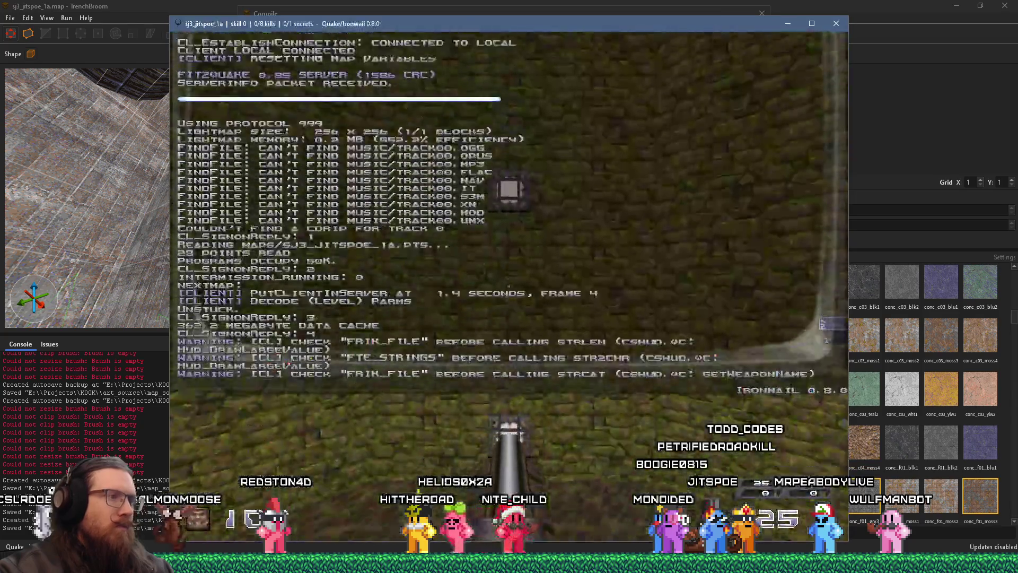
Step: Quit the Quake playtest with 'quit' and close the Compile dialog
text(quit)
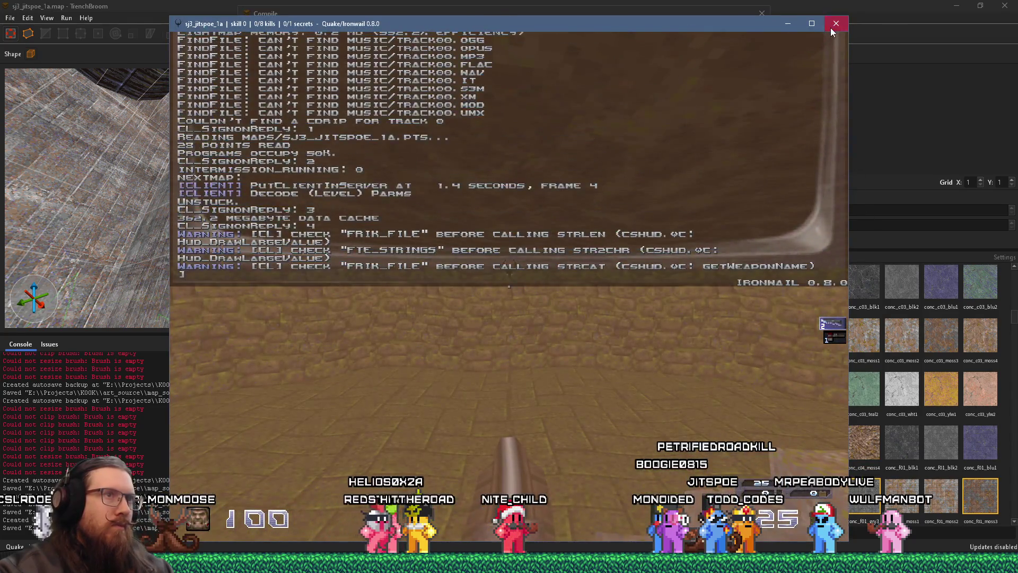
key(Return)
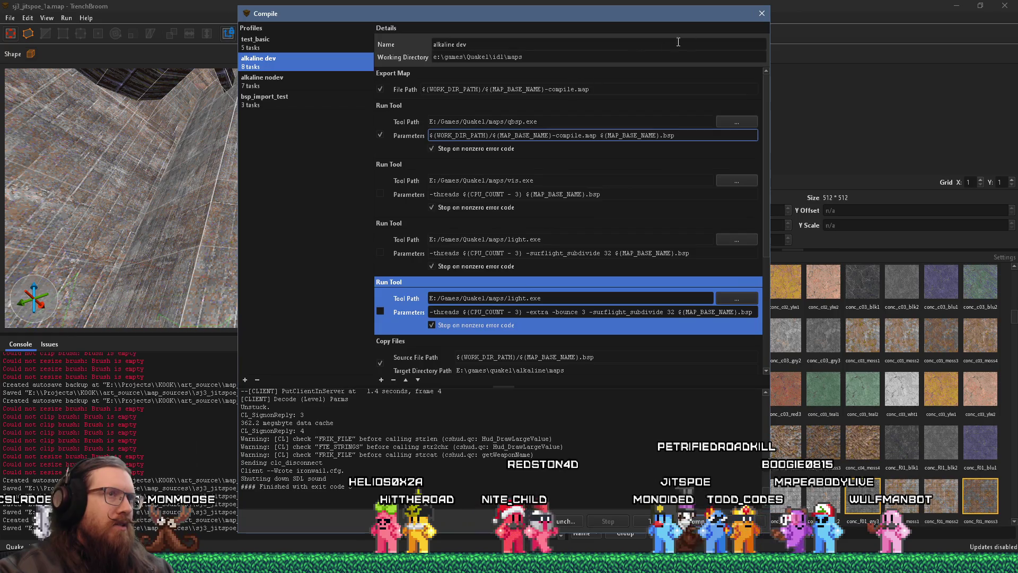
click(762, 13)
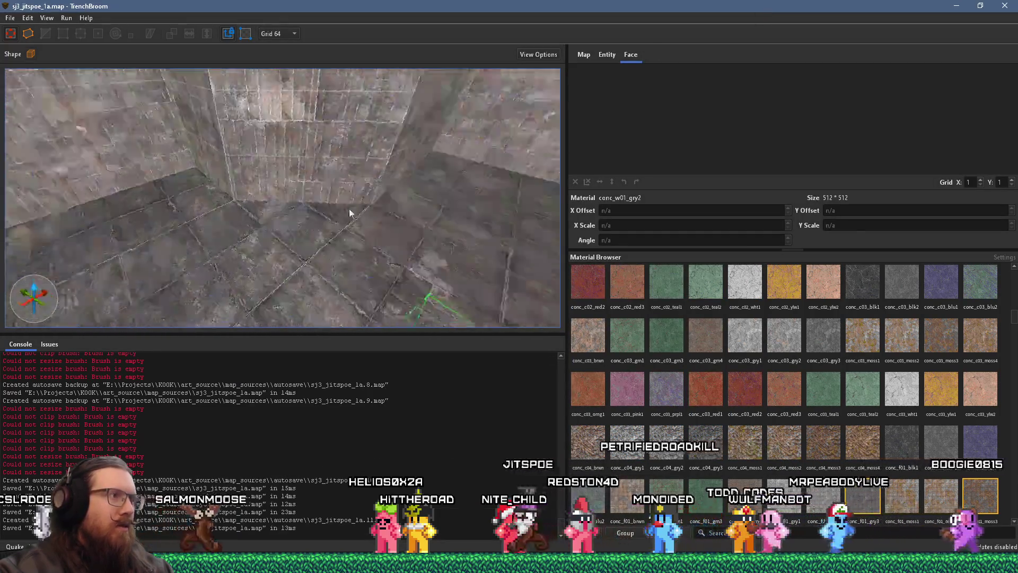
Step: Switch to an 8-unit grid and lower the player start one step
scroll(364, 263, up, 10)
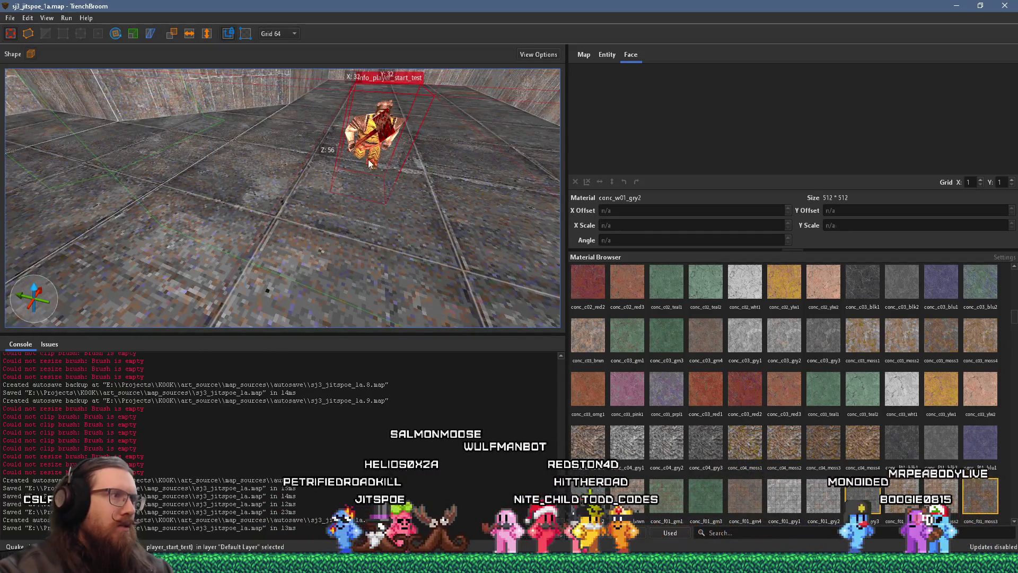
scroll(348, 104, down, 3)
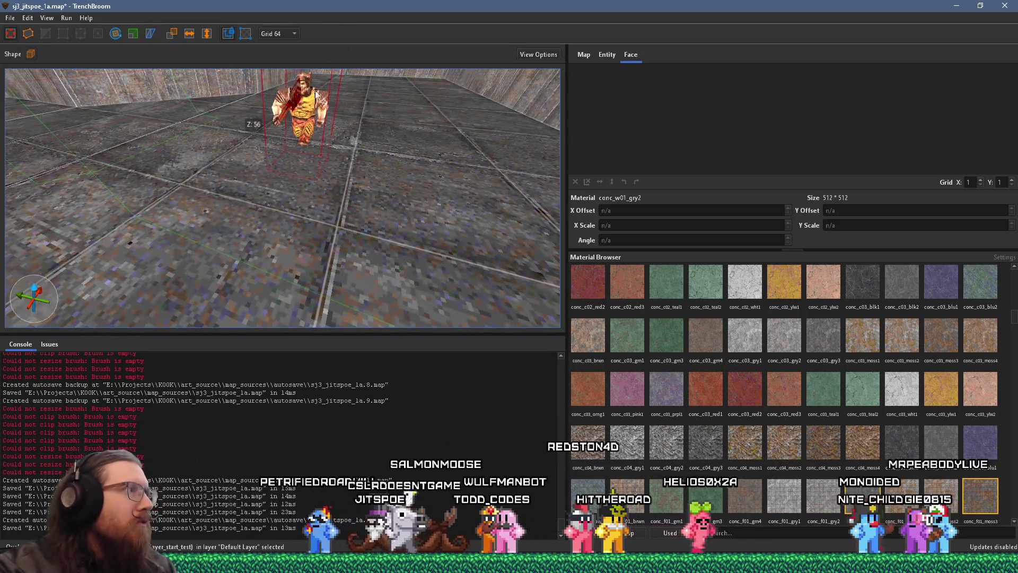
scroll(316, 84, down, 5)
click(286, 83)
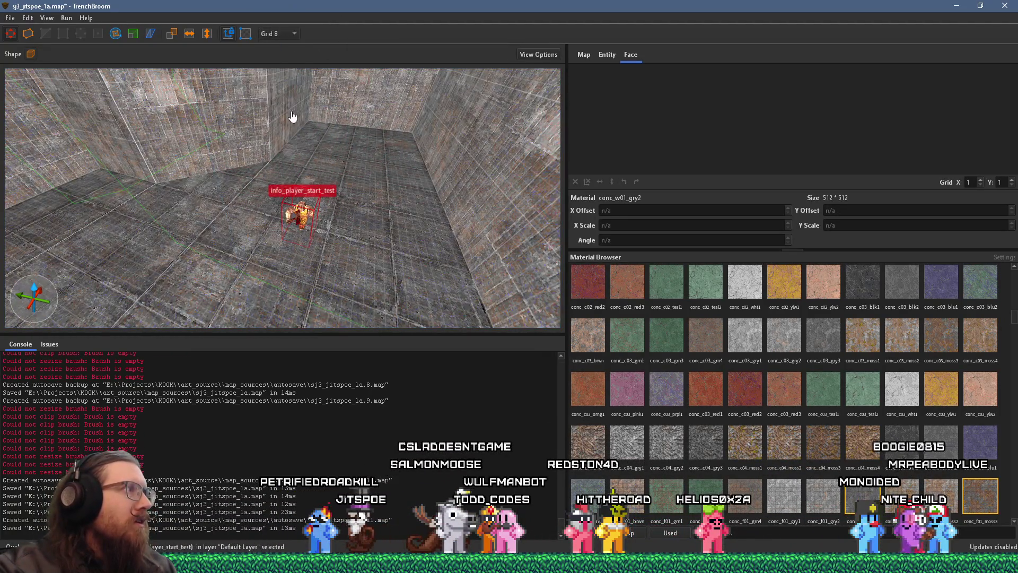
scroll(312, 193, up, 2)
drag(315, 186, 310, 101)
key(Down)
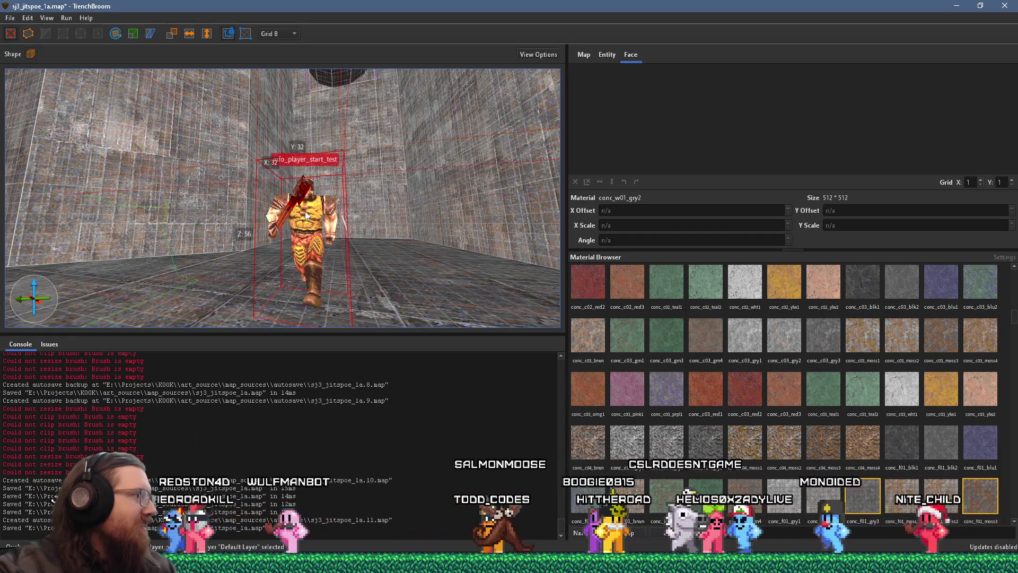
Step: Save the map and switch to Firefox showing the Twitch clip
click(11, 18)
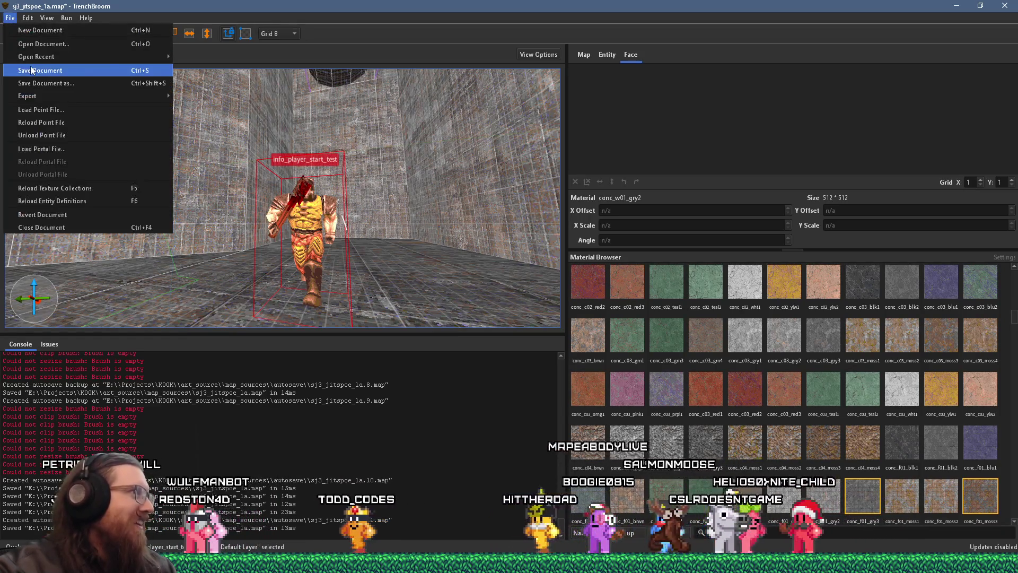
click(31, 69)
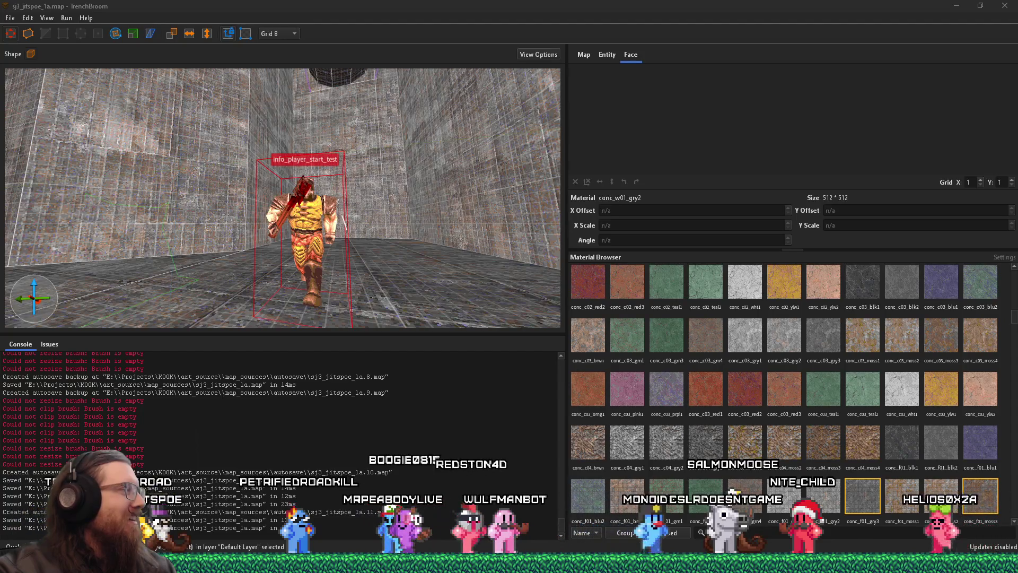
key(alt+Tab)
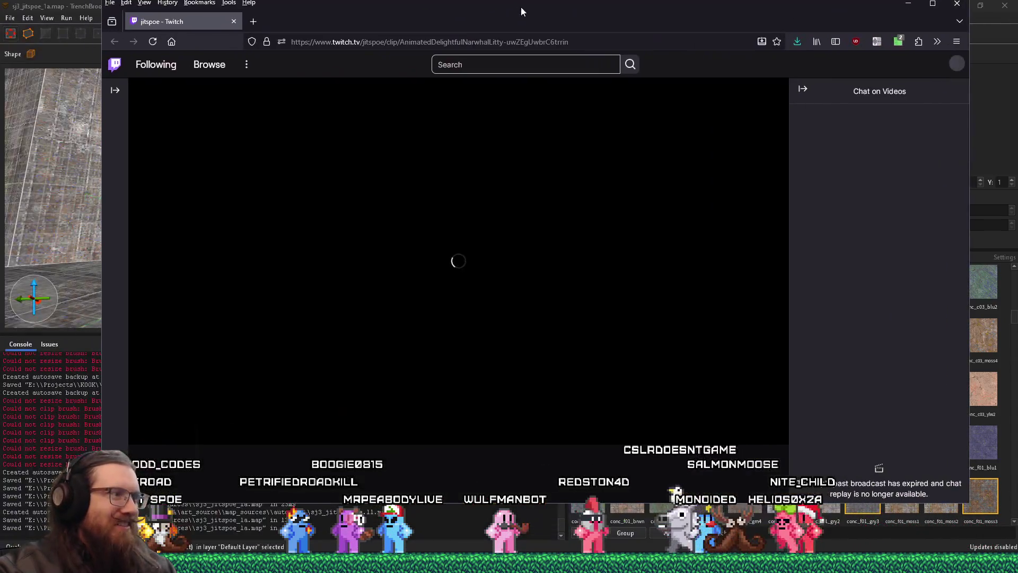
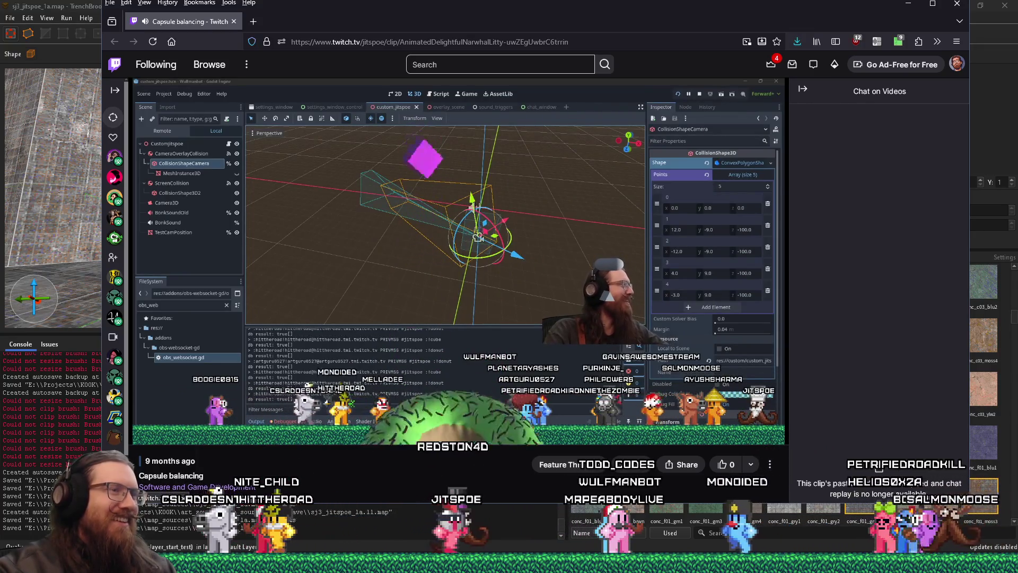
Step: Restore the maximized Firefox window and close the Twitch clip 'Capsule balancing' to reveal TrenchBroom
mouse_move(501, 352)
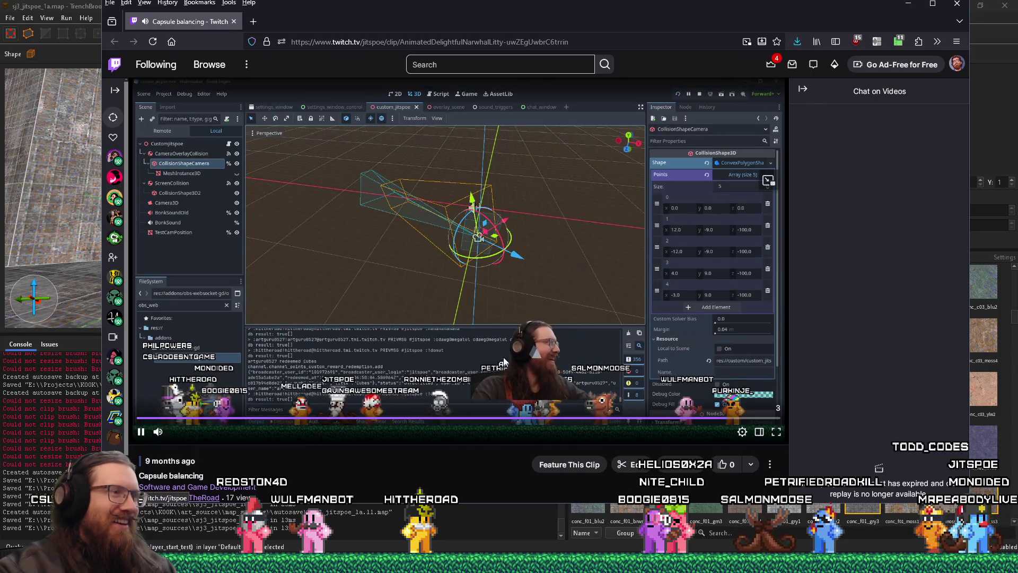
drag(849, 5, 803, 39)
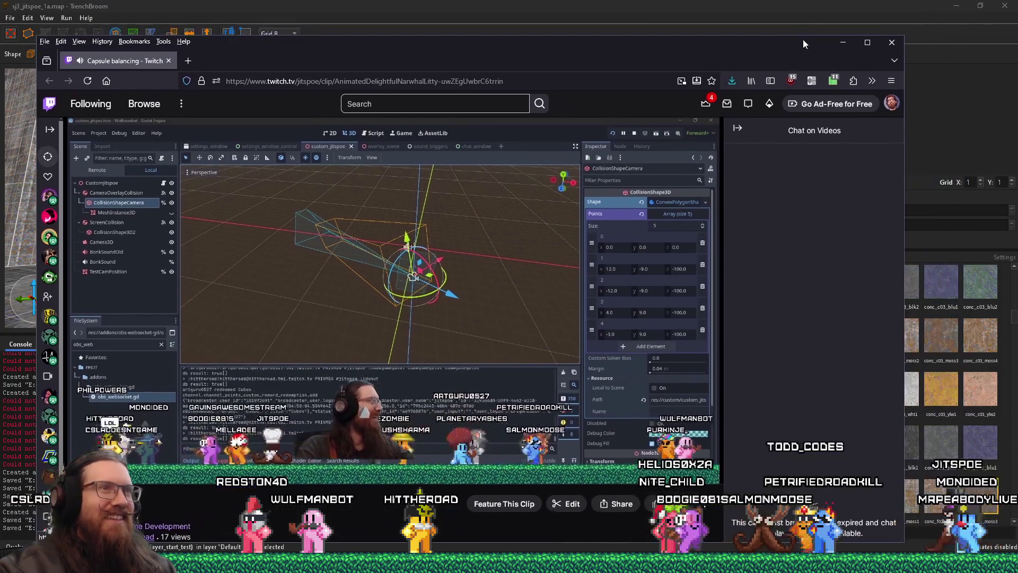
click(893, 43)
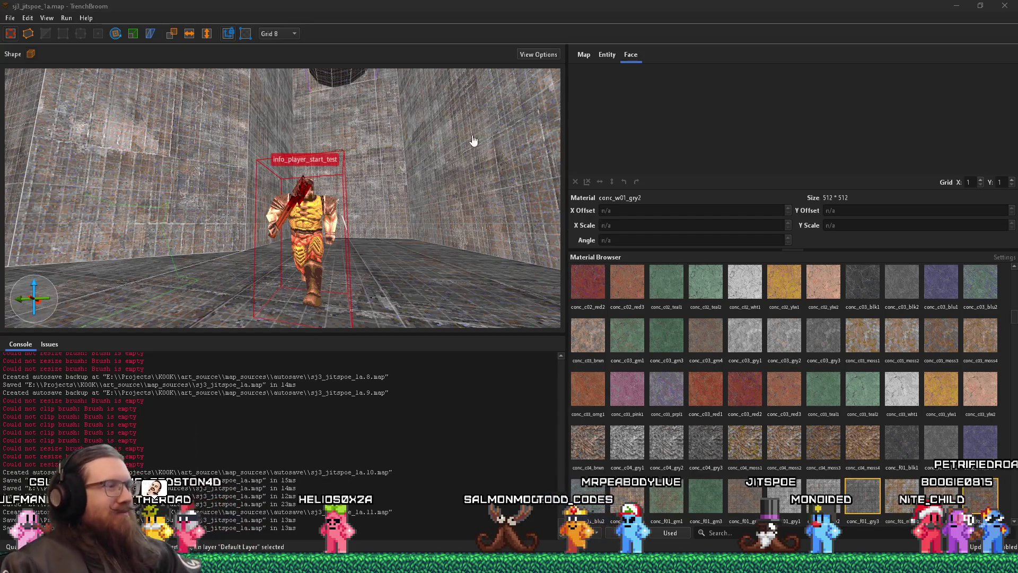
Step: Reload the point file and fly the camera into the sunken room with the nailgun
drag(473, 140, 451, 154)
click(10, 18)
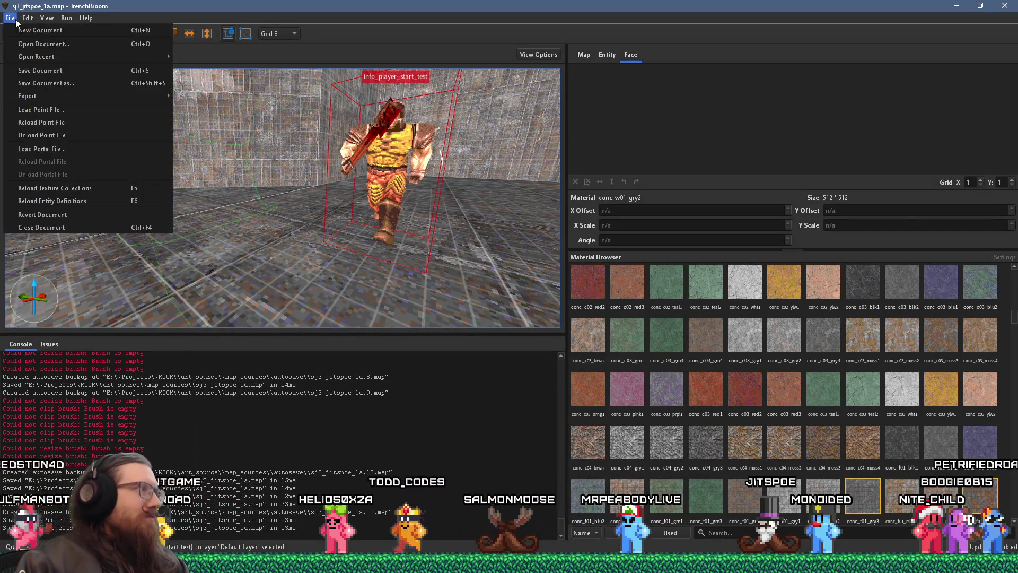
click(85, 121)
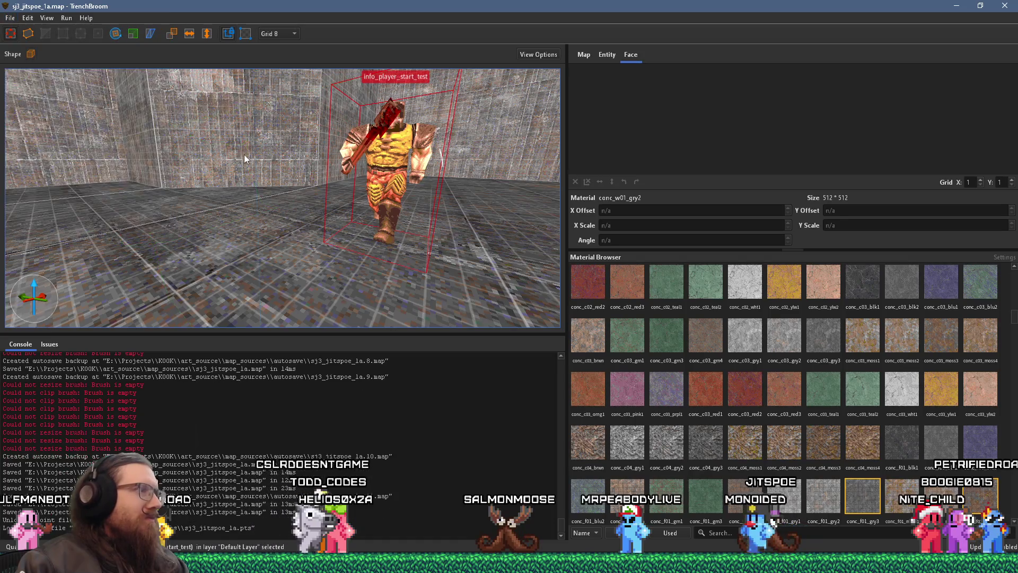
mouse_move(224, 150)
mouse_down()
mouse_move(260, 184)
mouse_move(492, 208)
mouse_move(319, 139)
mouse_move(326, 155)
mouse_move(301, 139)
mouse_move(240, 144)
mouse_move(356, 165)
mouse_move(382, 120)
mouse_move(505, 193)
mouse_move(425, 225)
mouse_move(372, 183)
mouse_move(470, 193)
mouse_move(302, 170)
mouse_move(274, 193)
mouse_move(233, 122)
mouse_move(383, 91)
mouse_move(281, 183)
mouse_move(296, 180)
mouse_move(316, 79)
mouse_move(220, 296)
mouse_up()
click(220, 295)
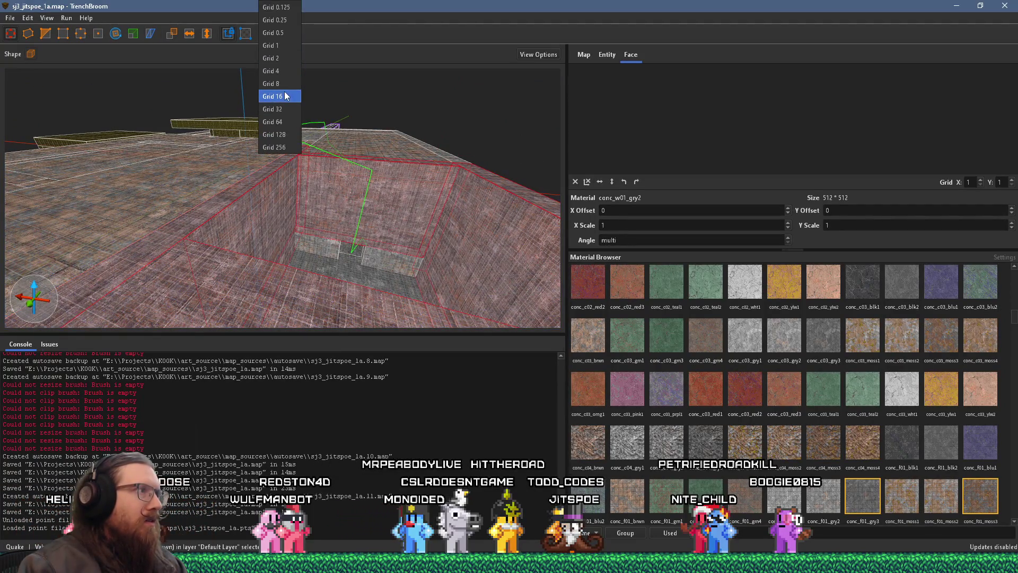
Step: Switch to a 64-unit grid, undo the pit brush change and clear the selection
click(279, 122)
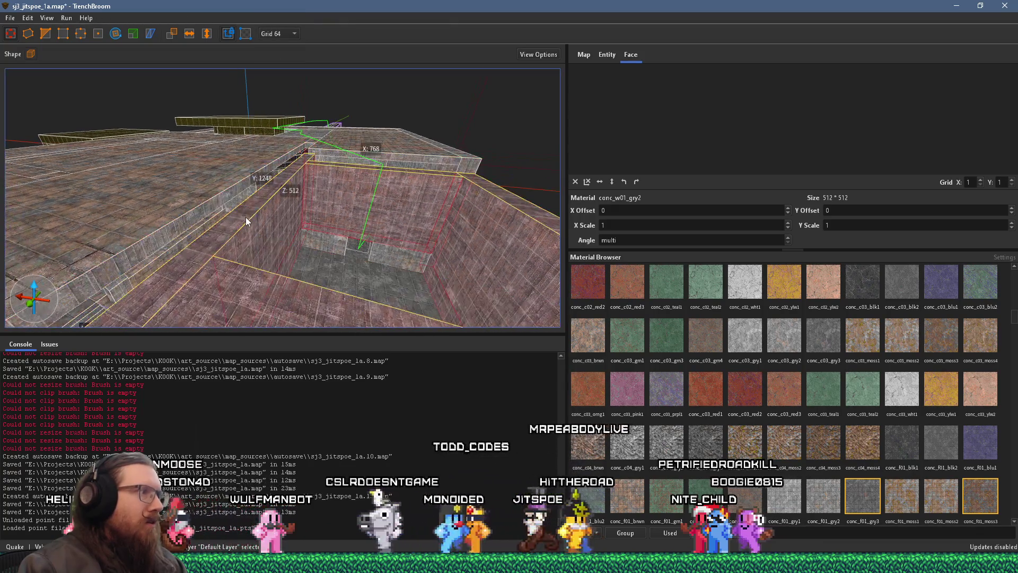
key(ctrl+z)
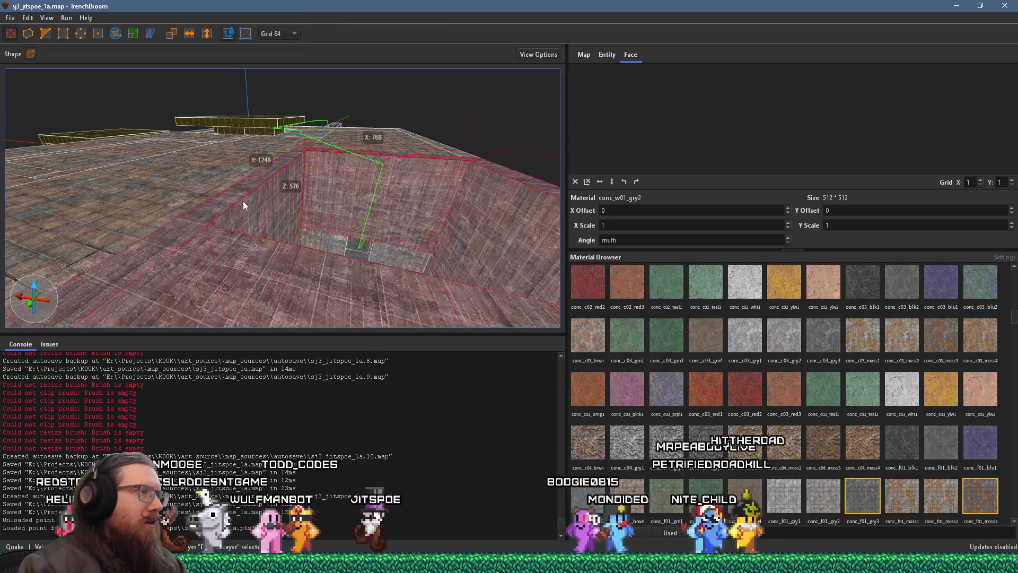
key(Escape)
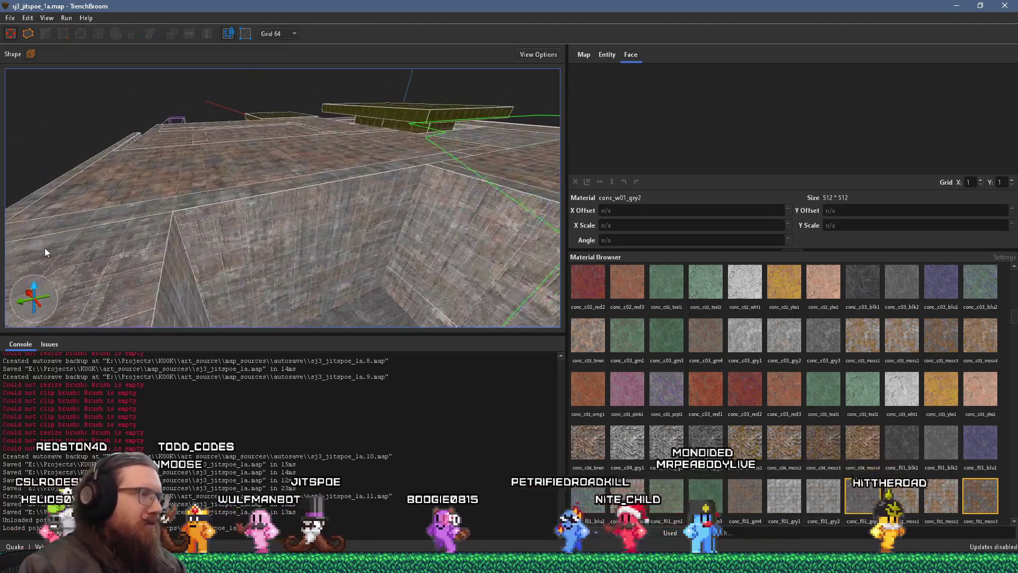
Step: Shorten the floor brush beside the pit from 1472 to 896 units along Y
click(298, 152)
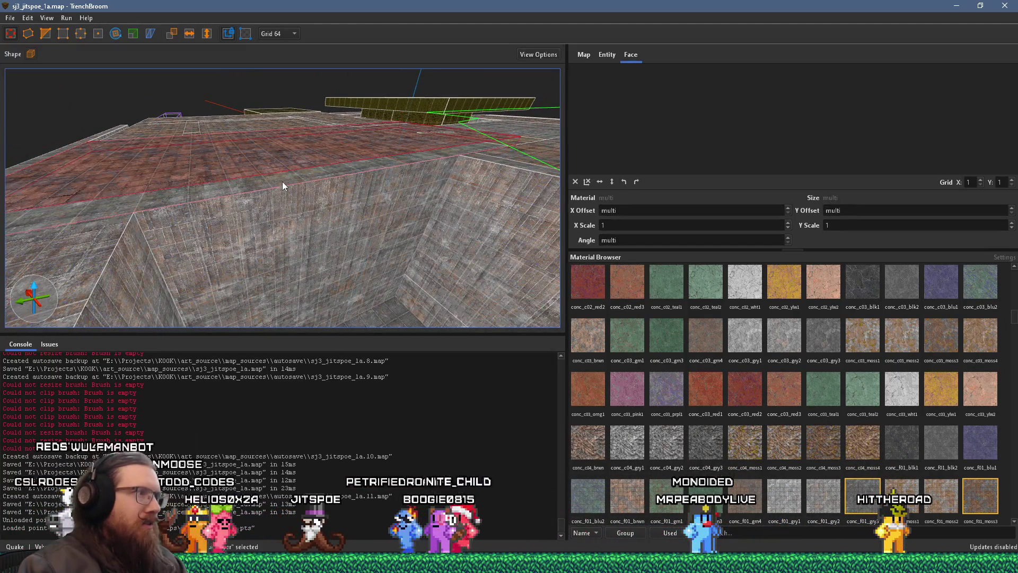
scroll(276, 185, down, 3)
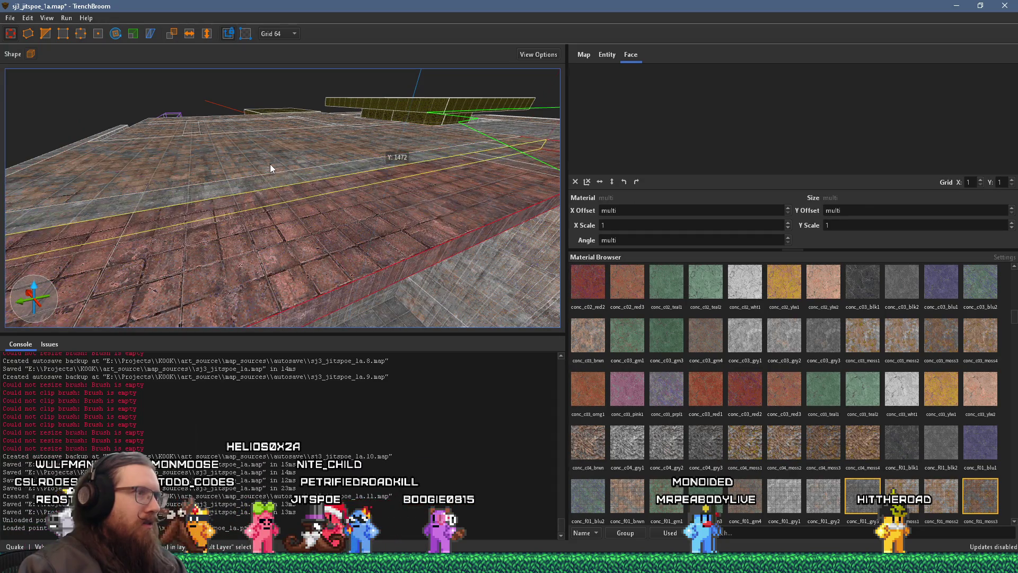
scroll(279, 180, up, 2)
scroll(206, 241, up, 2)
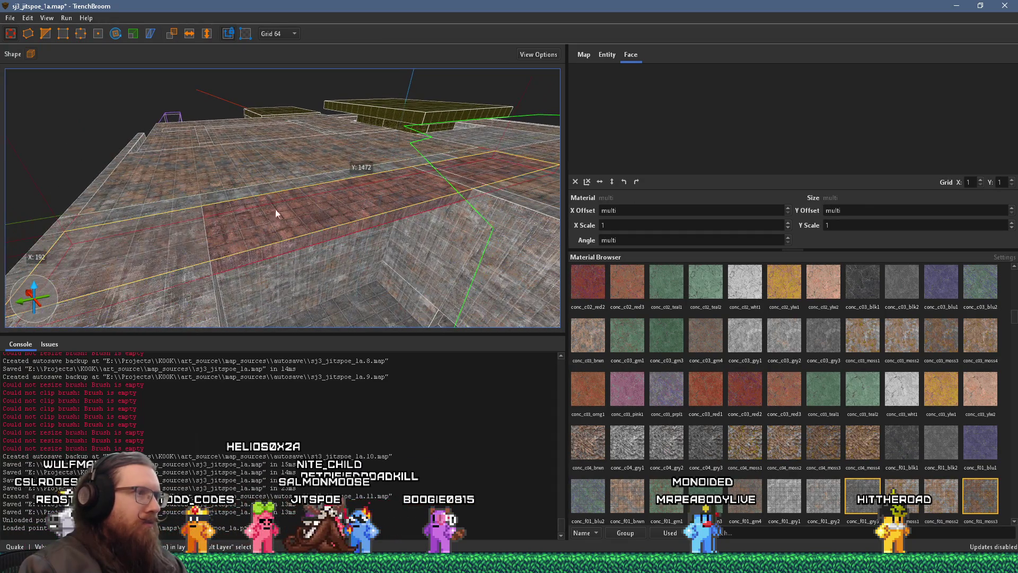
mouse_move(370, 221)
mouse_down()
mouse_move(495, 135)
mouse_move(460, 175)
mouse_up()
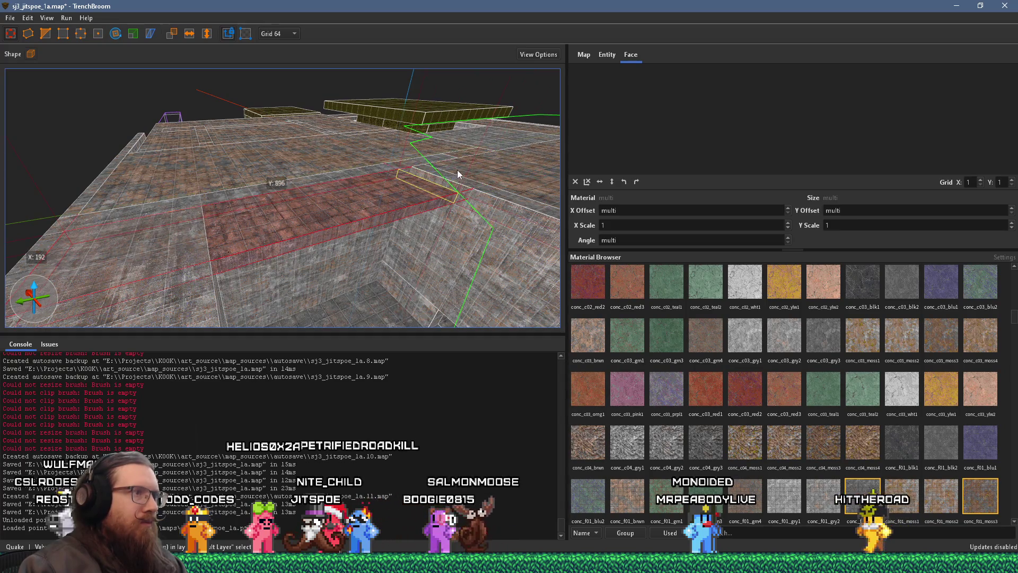
scroll(431, 240, up, 3)
scroll(355, 185, up, 5)
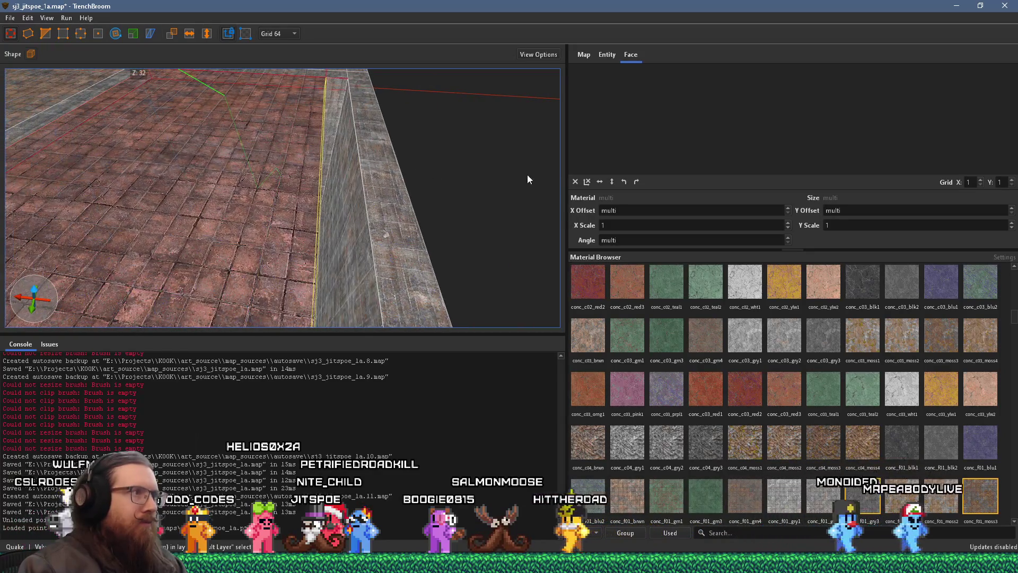
scroll(326, 162, up, 6)
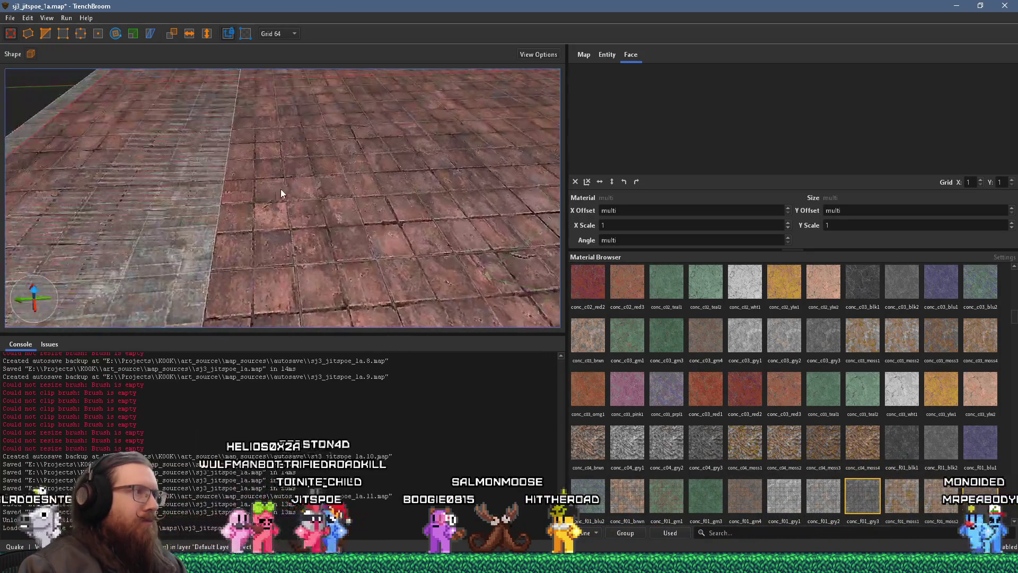
ctrl+shift+click(186, 133)
scroll(289, 148, up, 1)
scroll(289, 152, up, 5)
key(Escape)
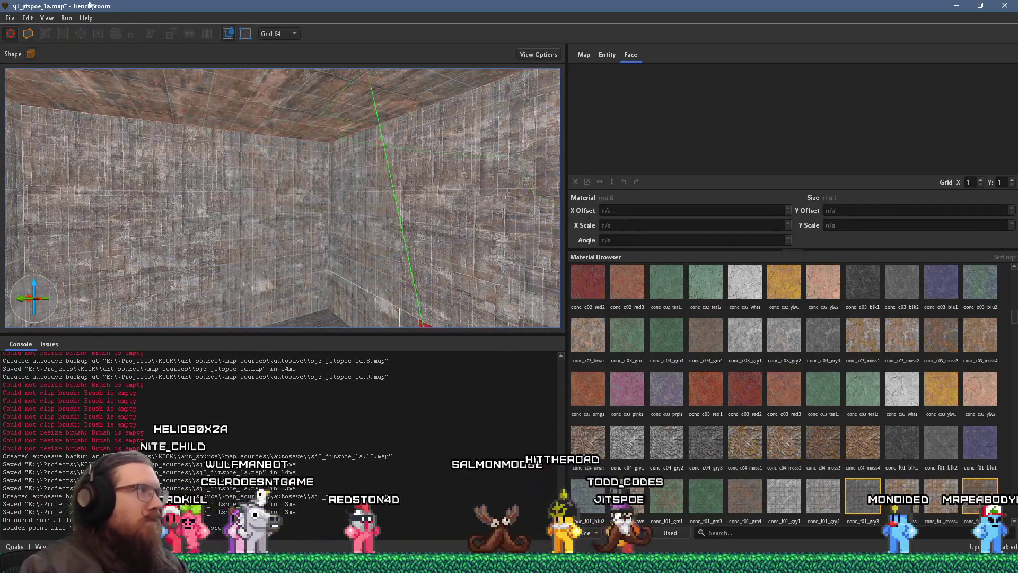
click(14, 20)
Step: Save sj3_jitspoe_1a.map and compile it with the alkaline dev profile
click(34, 71)
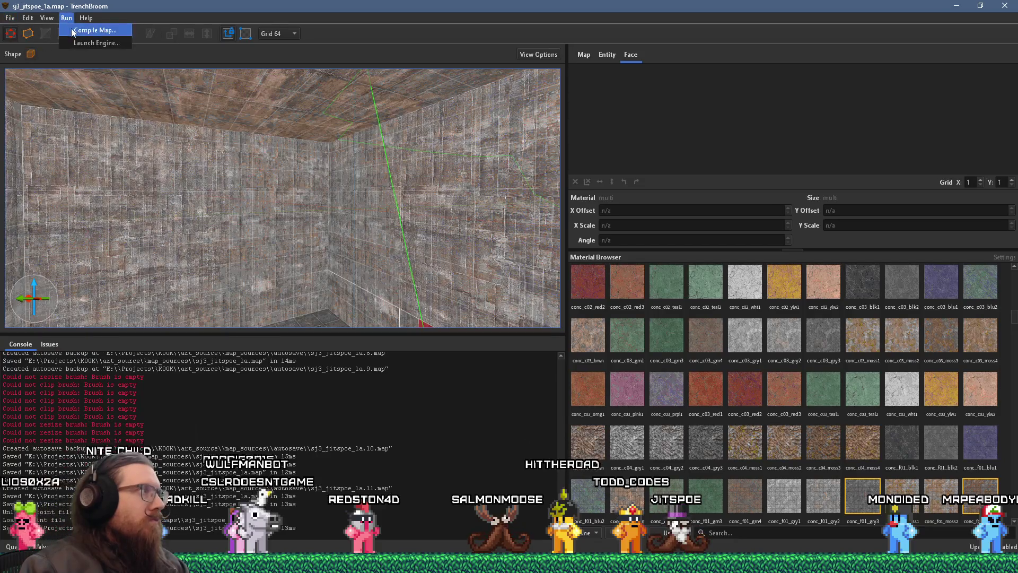
click(85, 31)
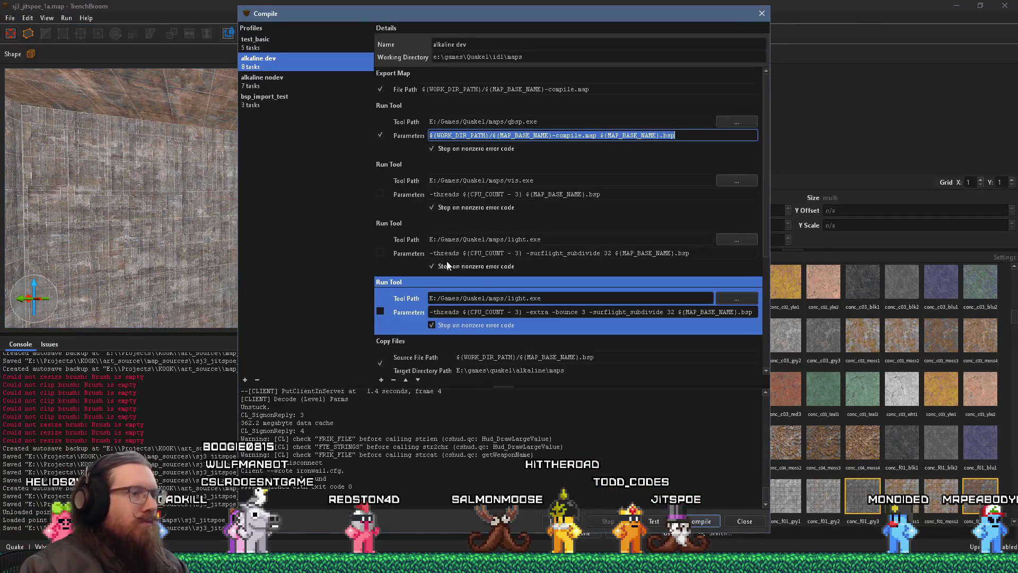
click(694, 513)
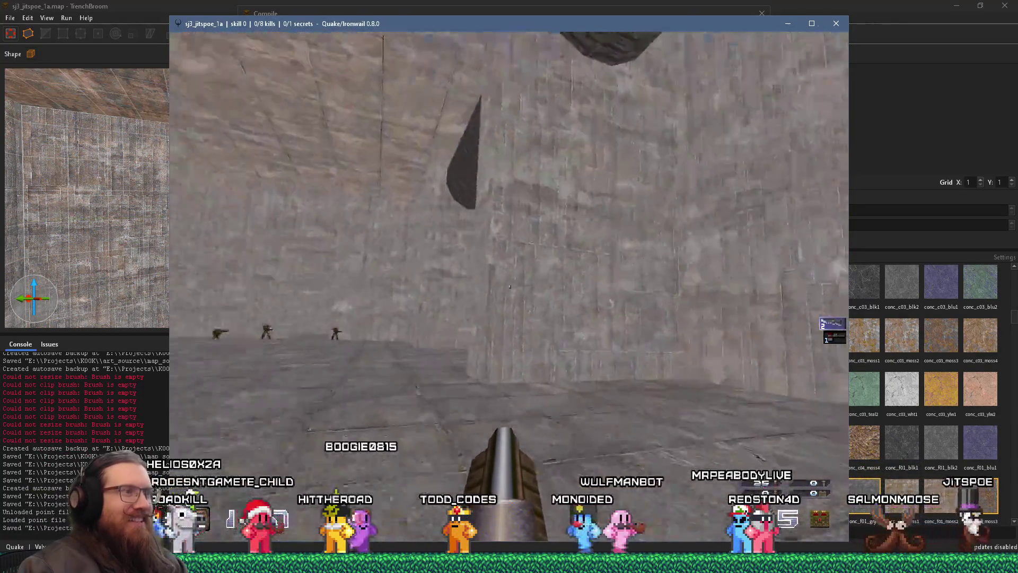
Step: Walk in to grab the nailgun and shoot enemies, killing 2 of the 8 monsters
key(w)
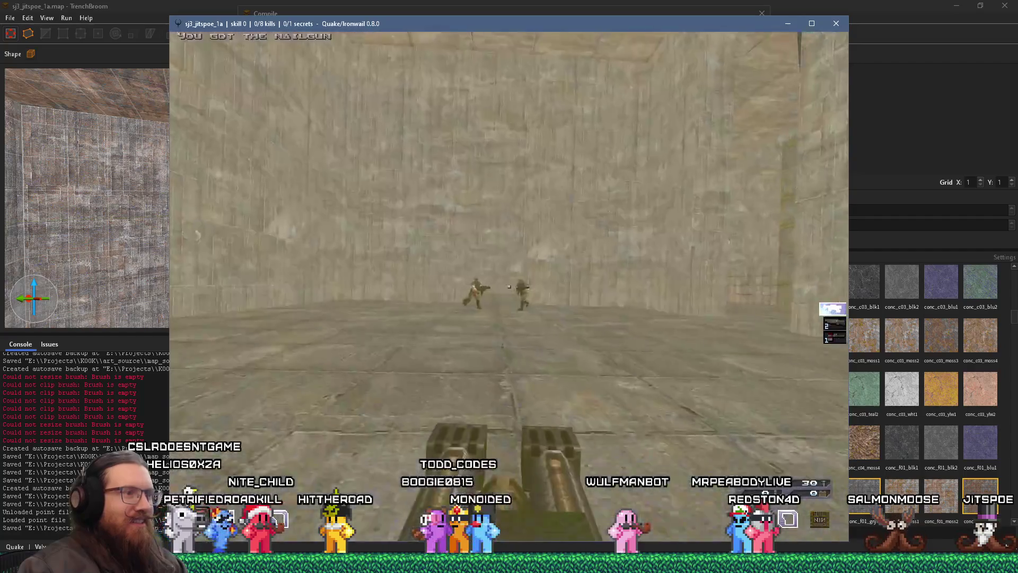
key(ctrl)
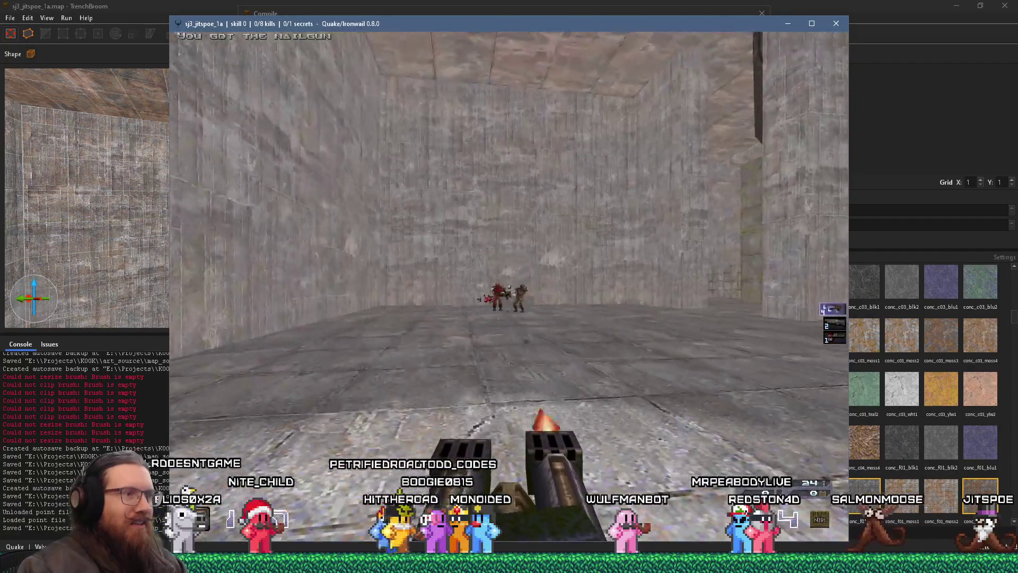
key(ctrl)
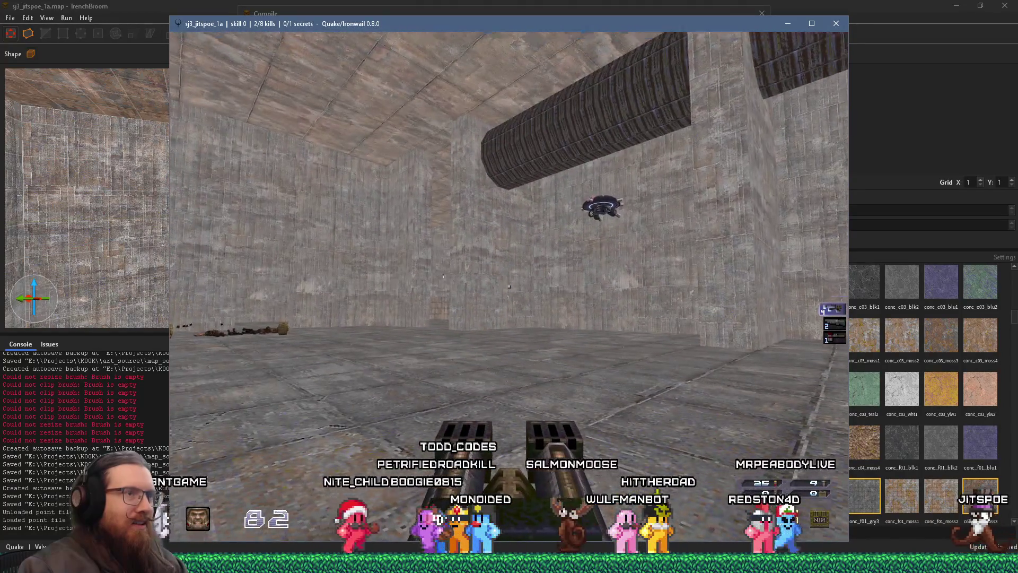
key(ctrl)
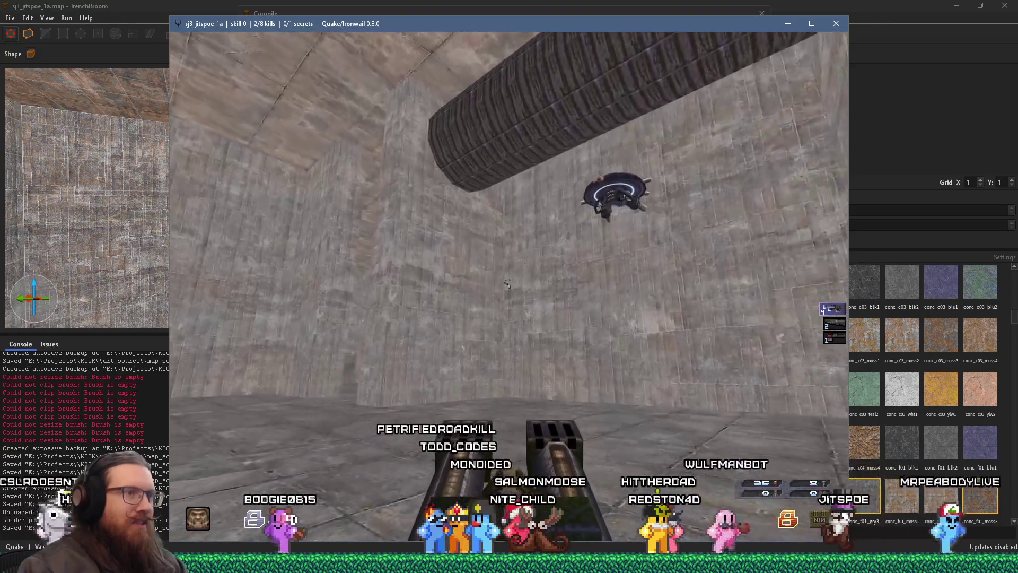
key(ctrl)
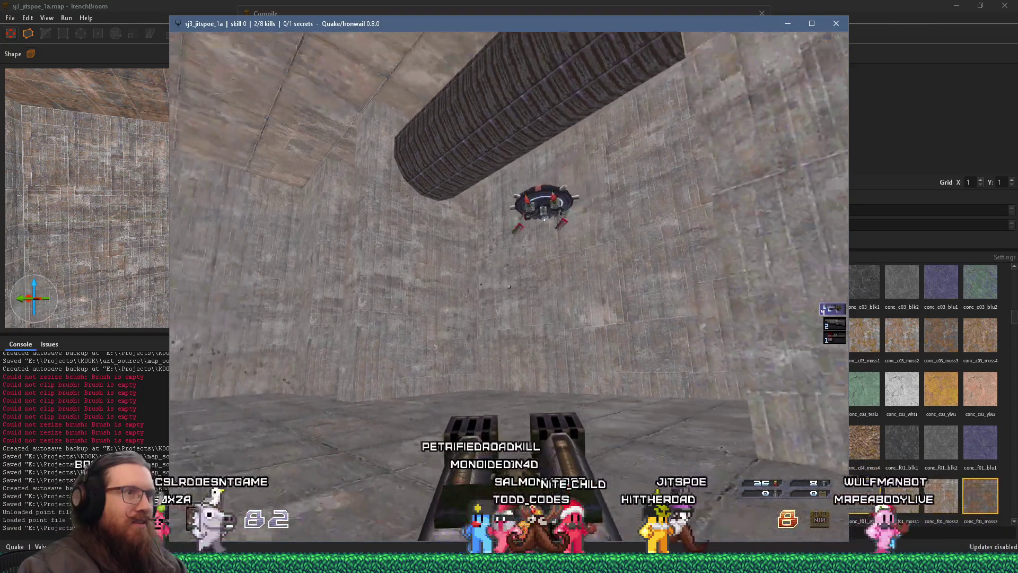